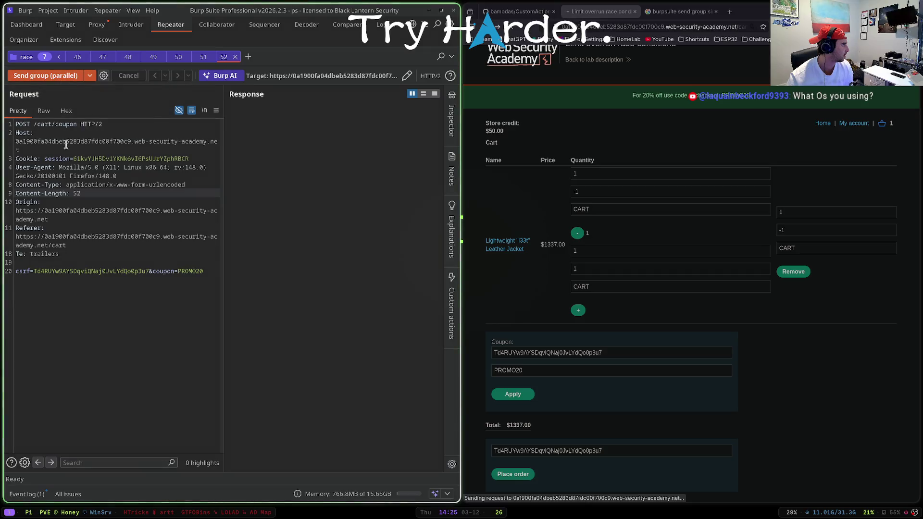
- Send the coupon group in parallel, turn interception off, and remove PROMO20 from the cart
click(58, 79)
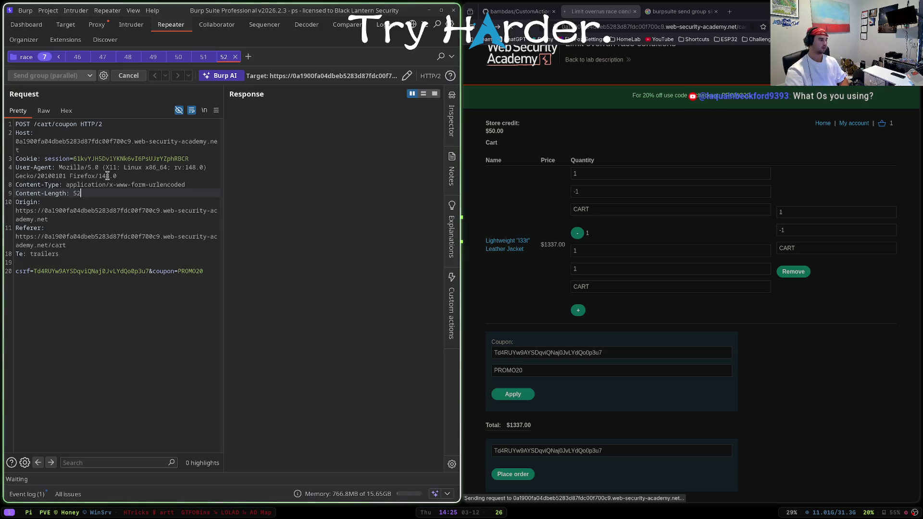
click(97, 26)
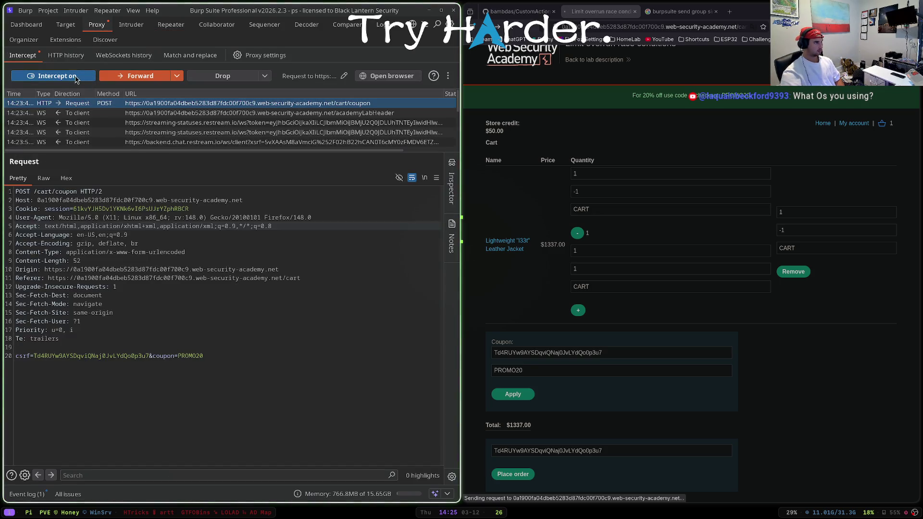
click(76, 78)
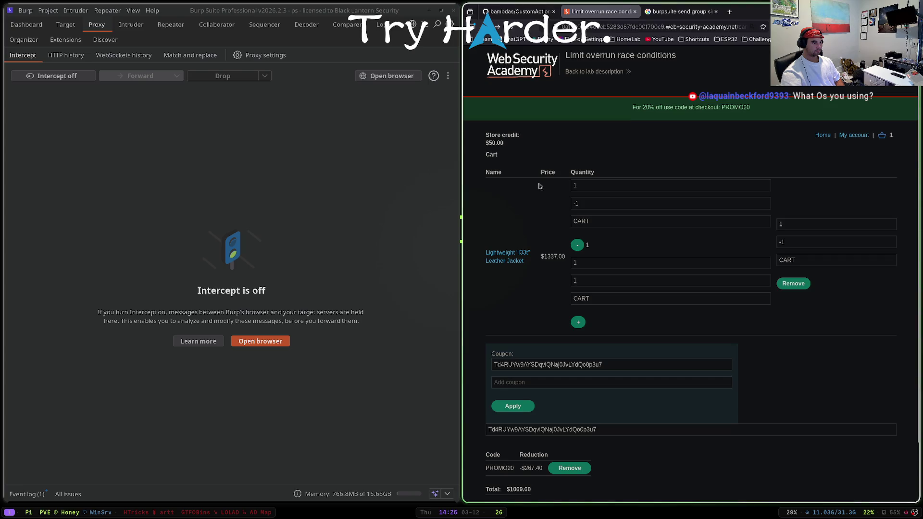
scroll(546, 368, down, 2)
click(570, 403)
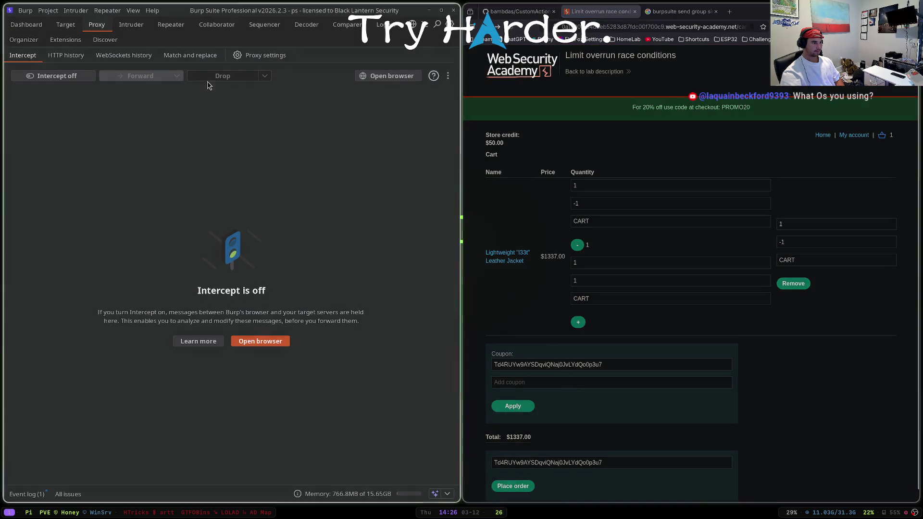
- Return to the Repeater race group of POST /cart/coupon PROMO20 requests and let it send
key(ctrl+shift+r)
key(ctrl+space)
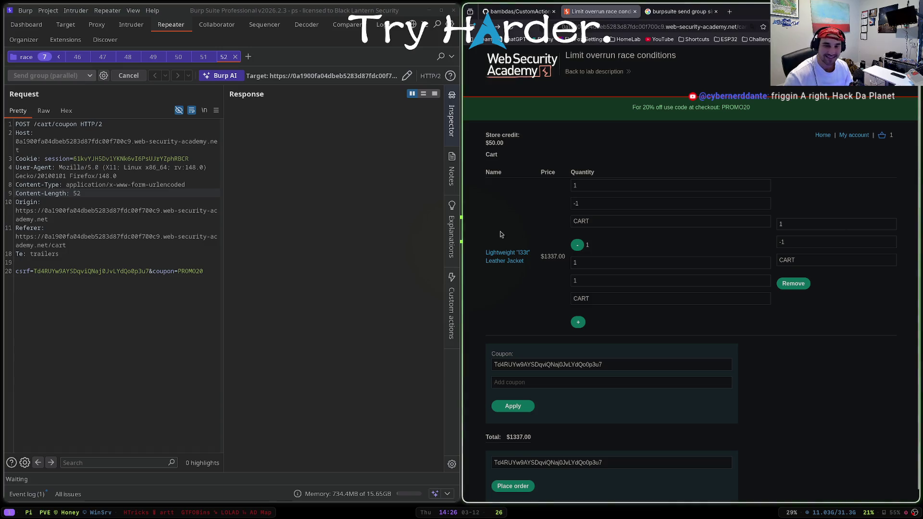
- Check the intercept view, close the extra browser search tab, and go back to the lab description
click(117, 153)
click(97, 24)
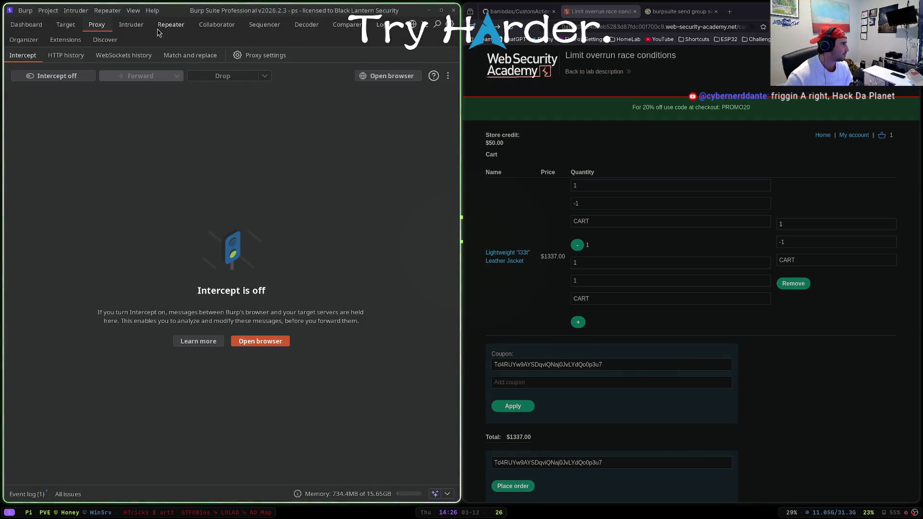
click(170, 24)
click(612, 18)
click(668, 15)
click(716, 11)
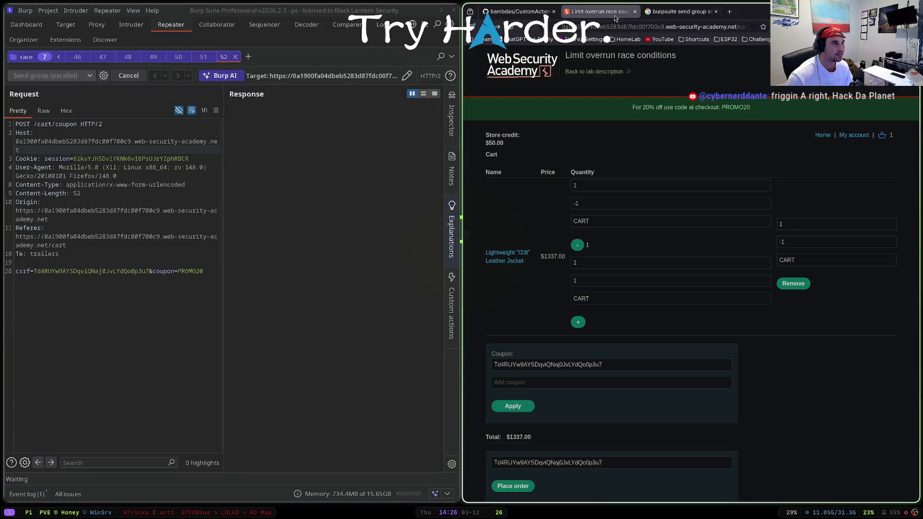
click(539, 18)
key(alt+Left)
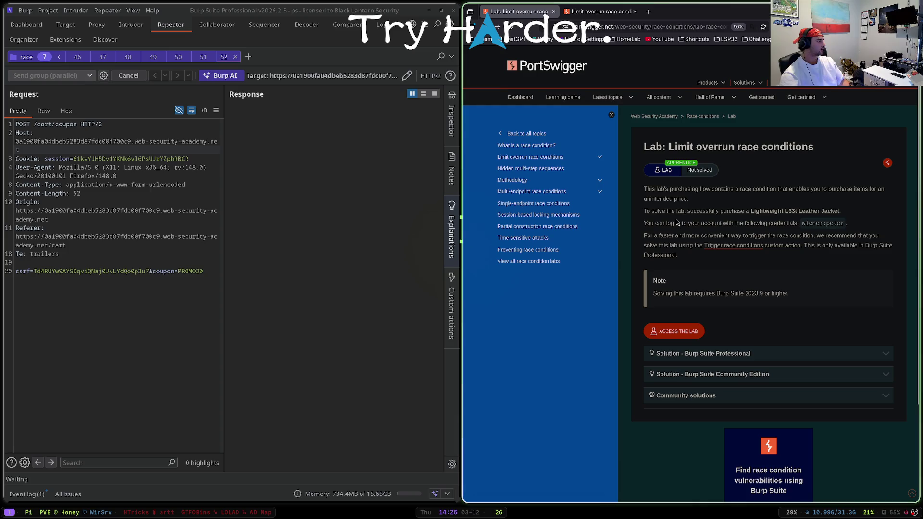
- Follow the lab's Trigger race conditions link to the ProbeForRaceCondition bambda on GitHub
key(super+f)
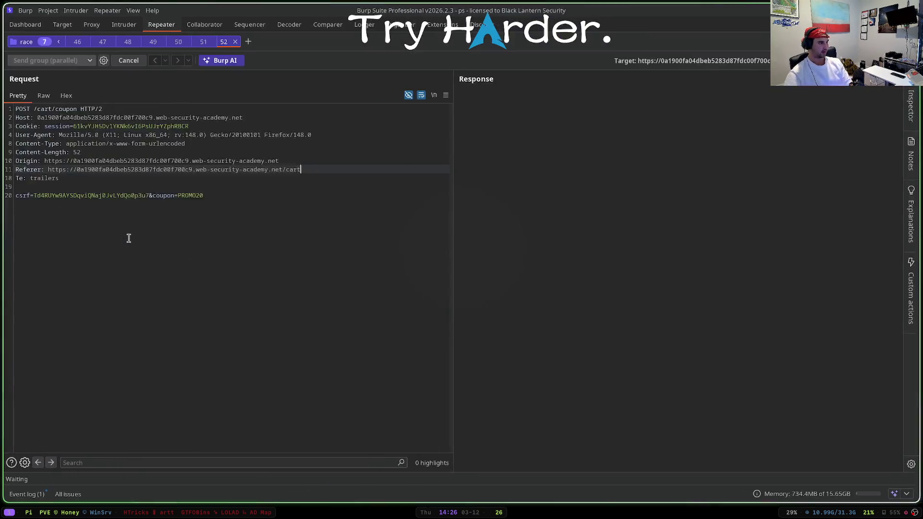
click(276, 191)
click(287, 169)
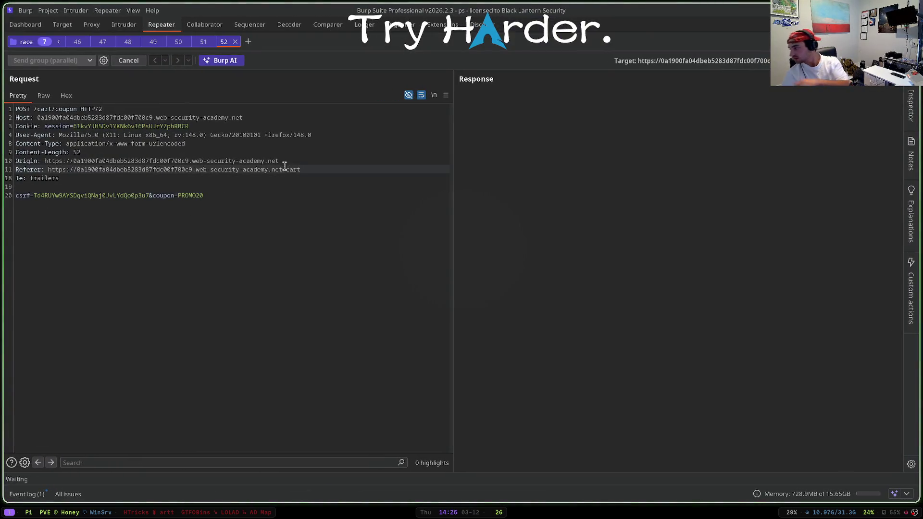
click(317, 174)
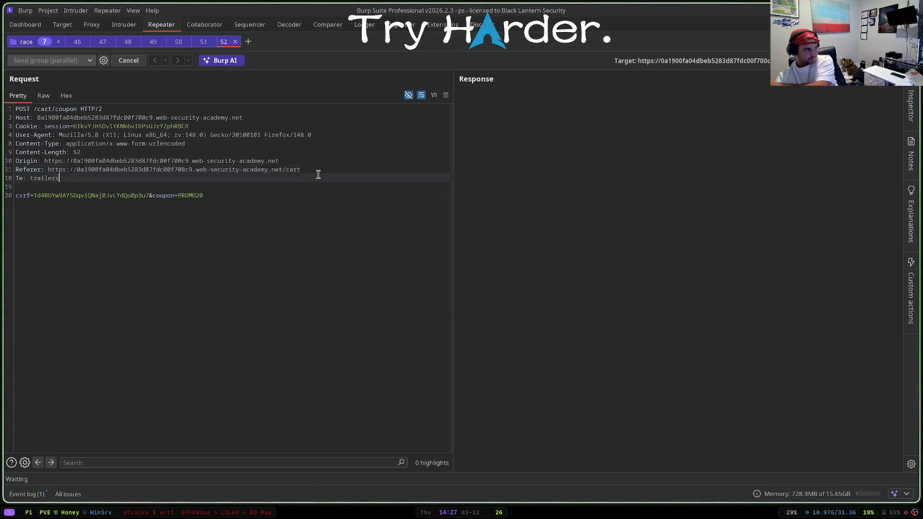
click(312, 159)
key(super+f)
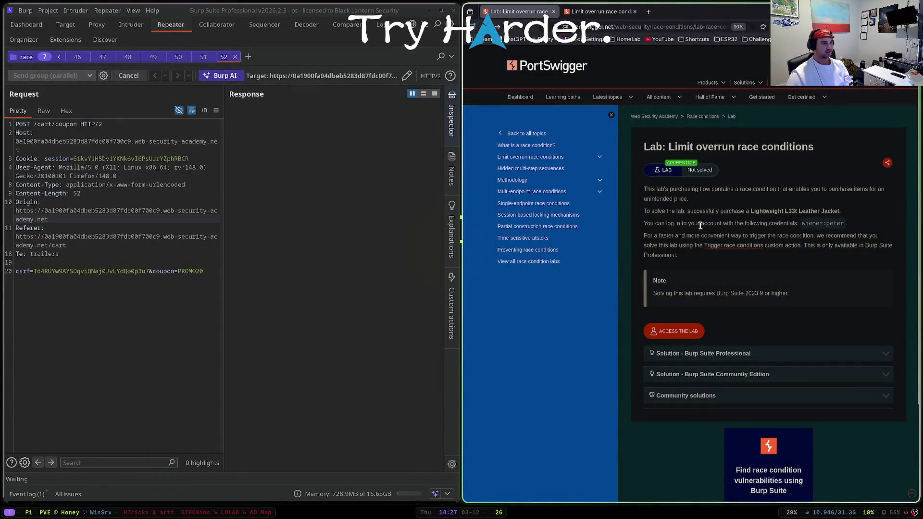
click(716, 247)
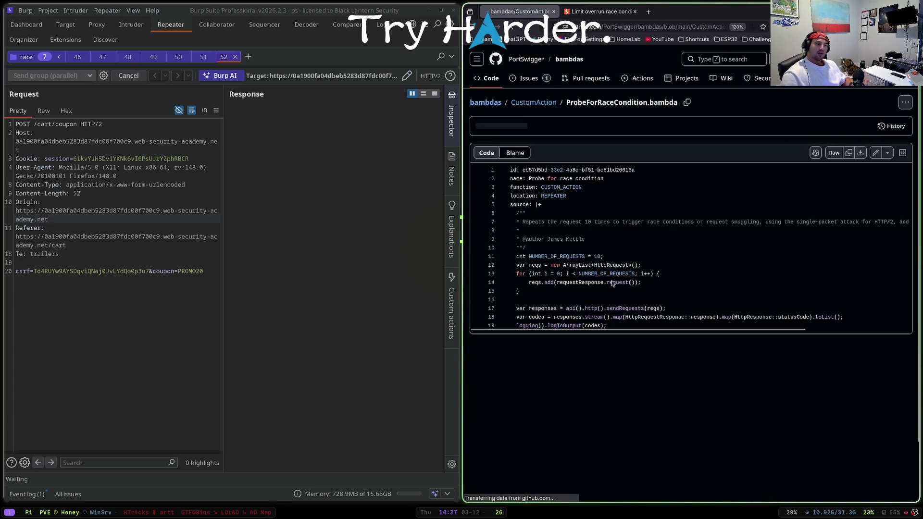
click(104, 75)
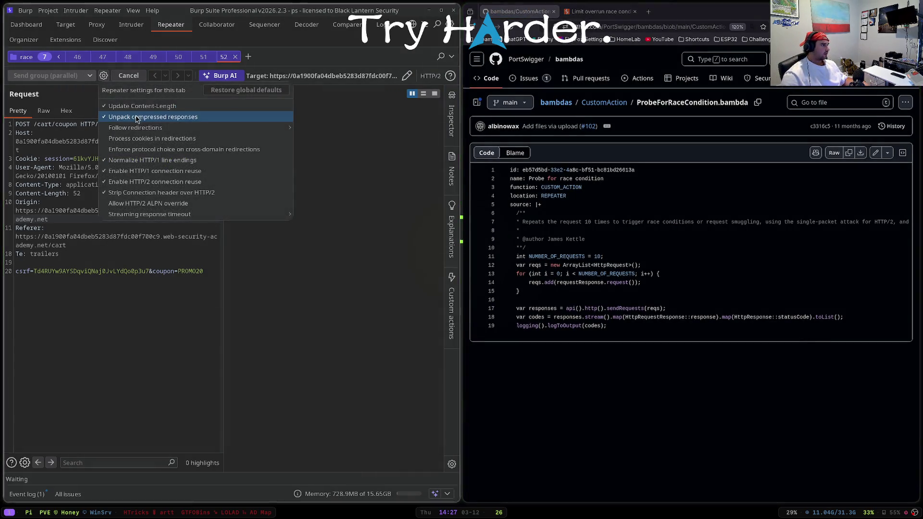
click(169, 174)
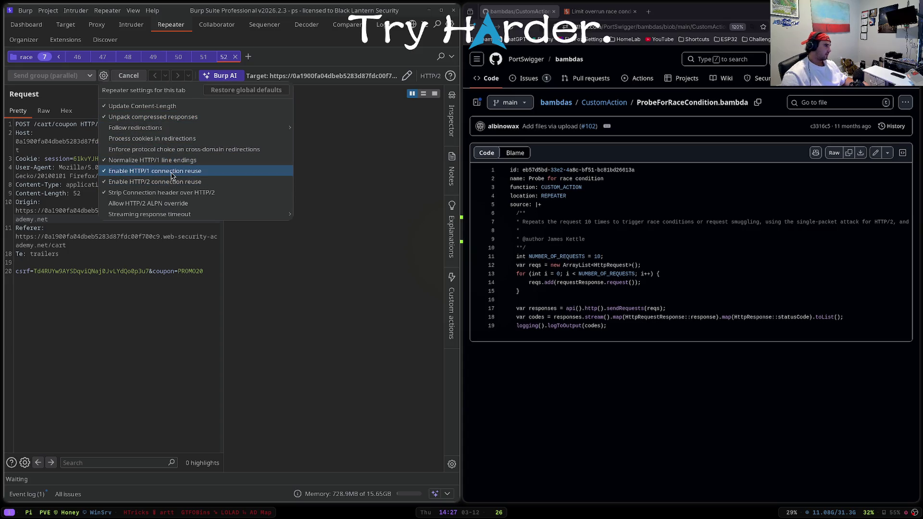
click(226, 90)
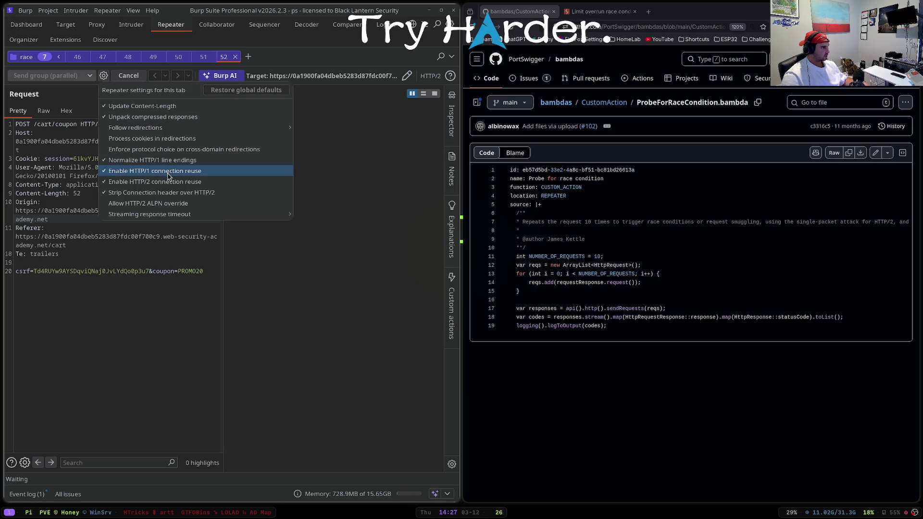
key(Escape)
click(451, 24)
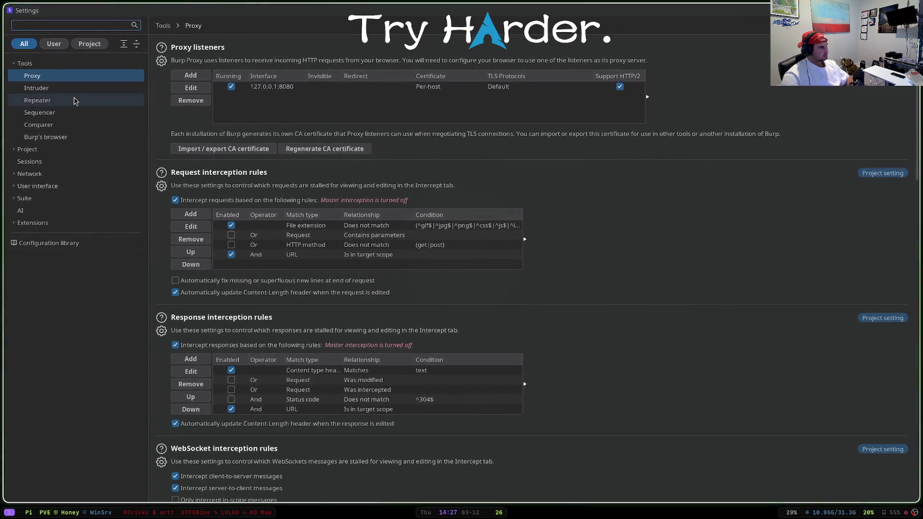
click(75, 101)
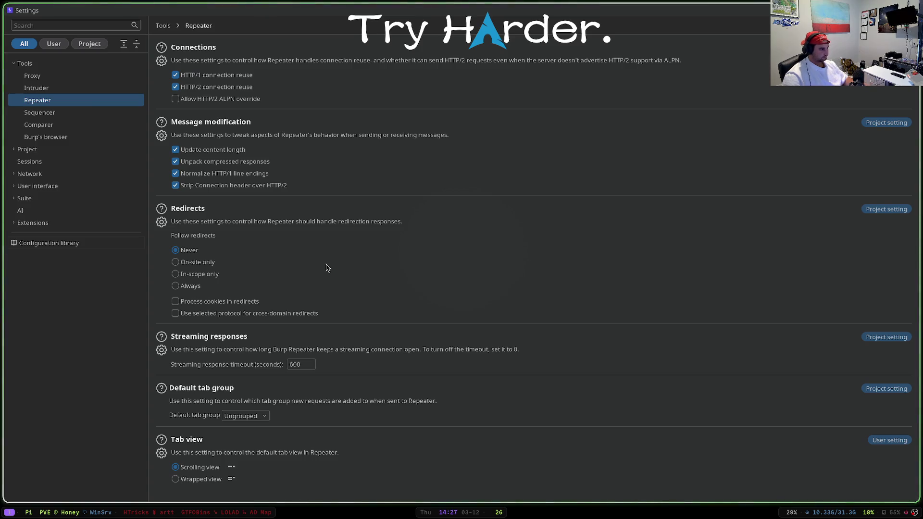
click(256, 416)
click(253, 427)
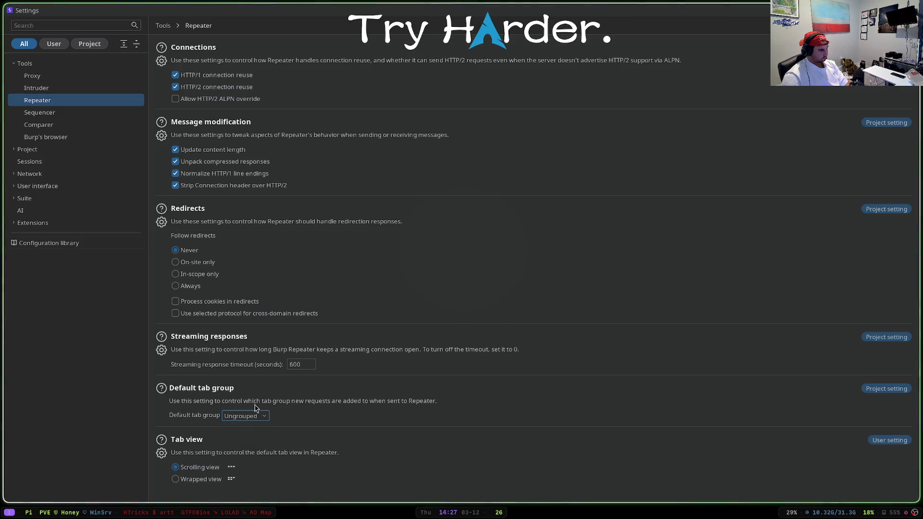
key(Escape)
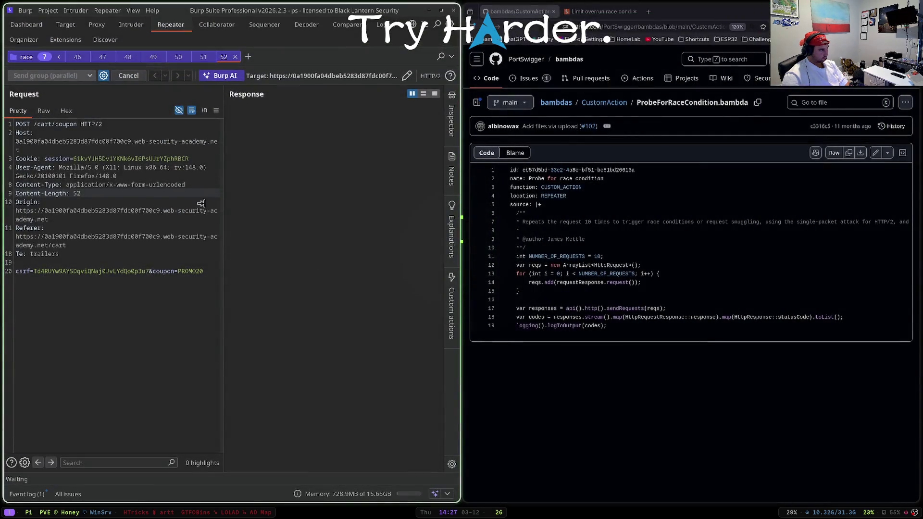
- Read the ProbeForRaceCondition.bambda description and code, then return to the lab cart tab
click(557, 222)
mouse_move(599, 221)
mouse_down()
mouse_move(911, 224)
mouse_move(817, 225)
mouse_up()
click(816, 225)
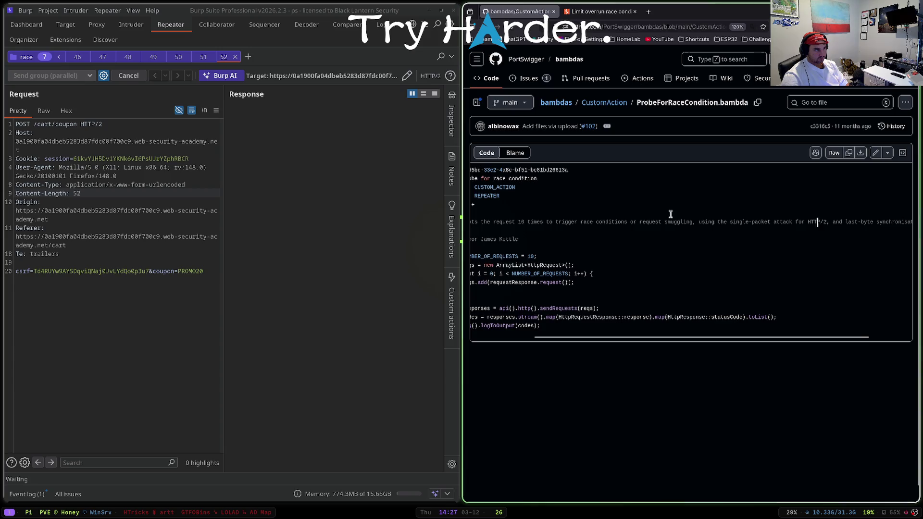
mouse_move(656, 222)
mouse_down()
mouse_move(911, 222)
mouse_move(805, 222)
mouse_up()
click(805, 223)
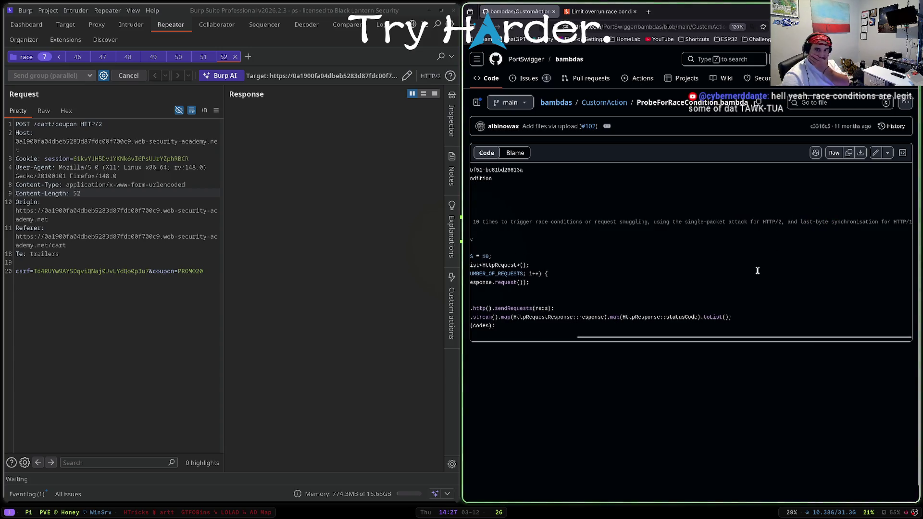
drag(725, 337, 620, 338)
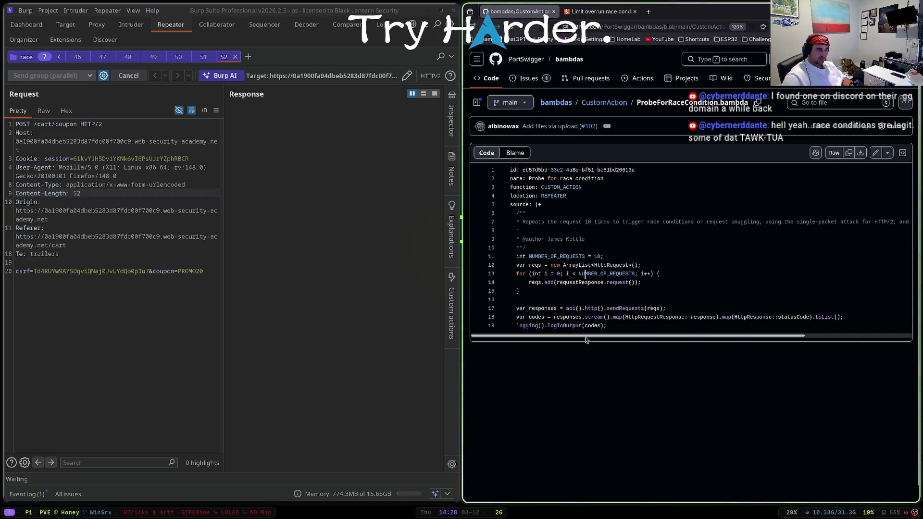
click(574, 16)
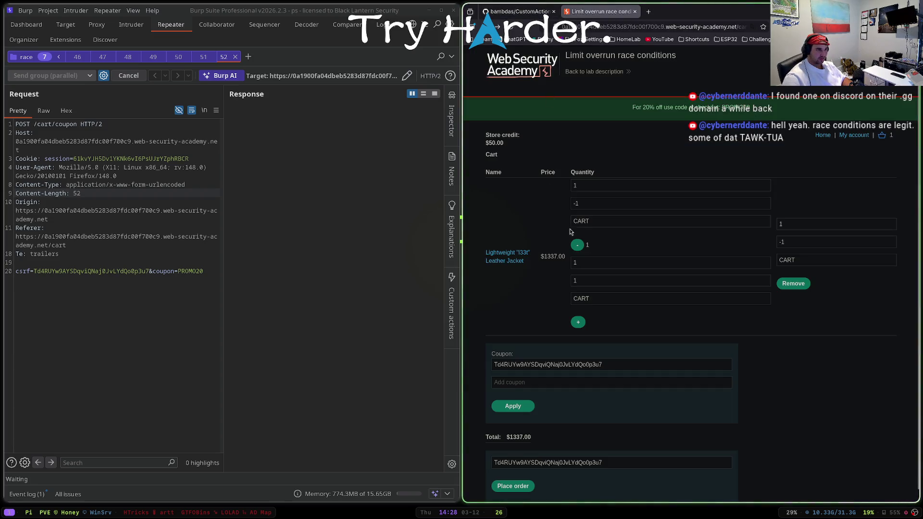
click(516, 11)
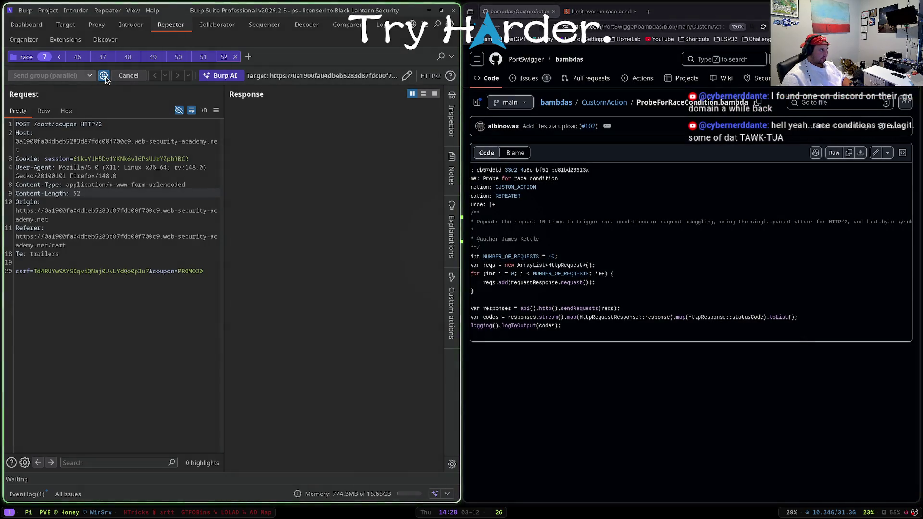
click(492, 222)
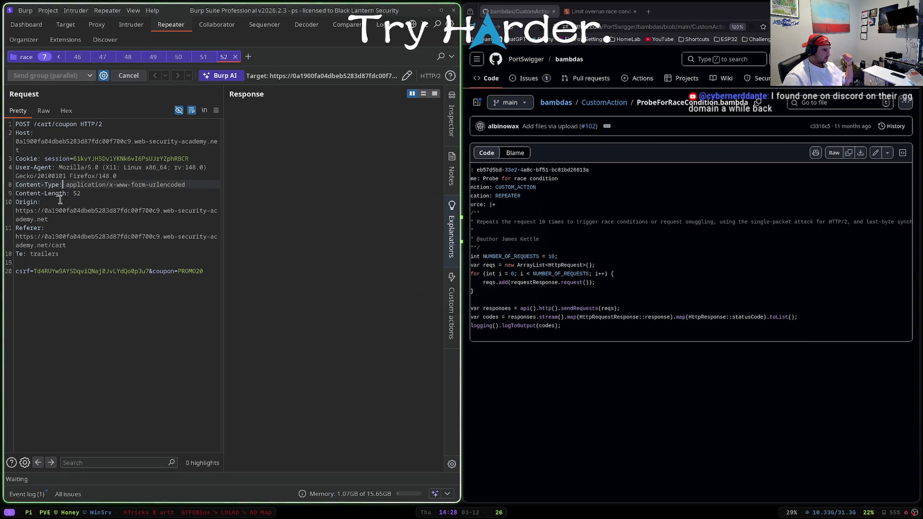
click(77, 246)
click(67, 260)
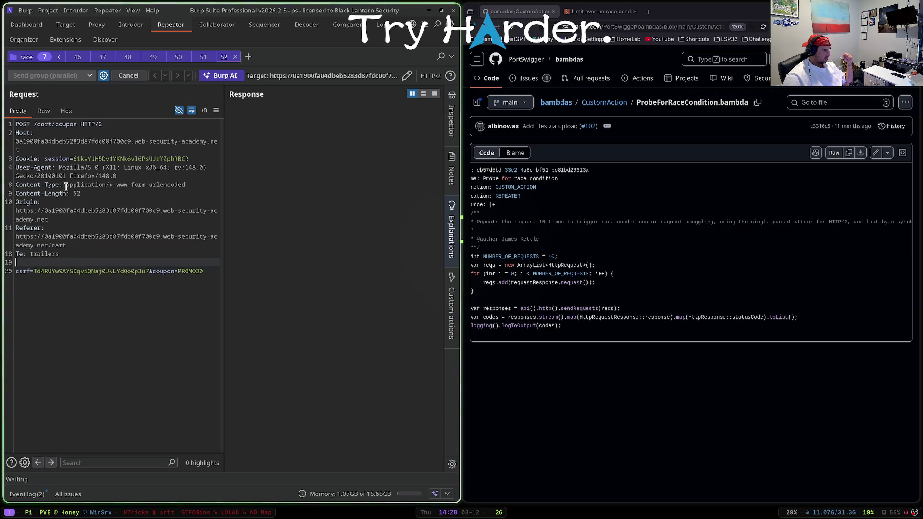
click(47, 158)
click(103, 77)
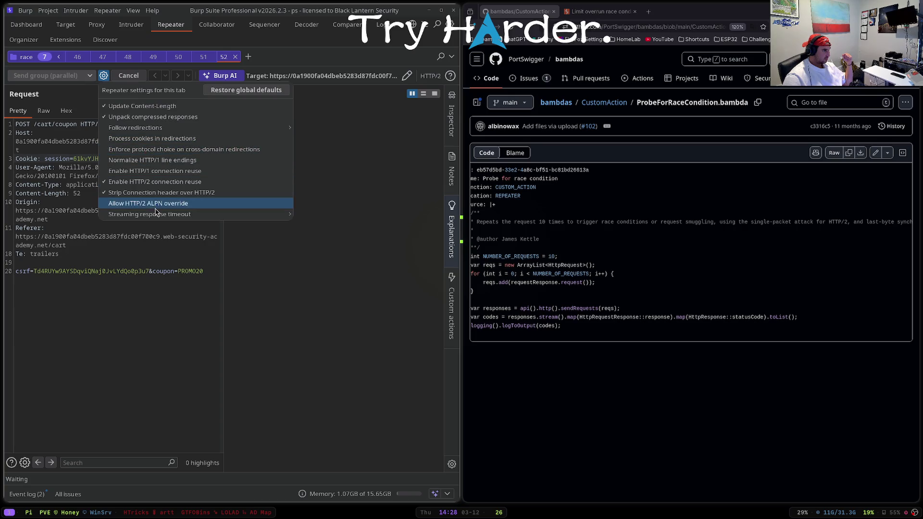
mouse_move(157, 215)
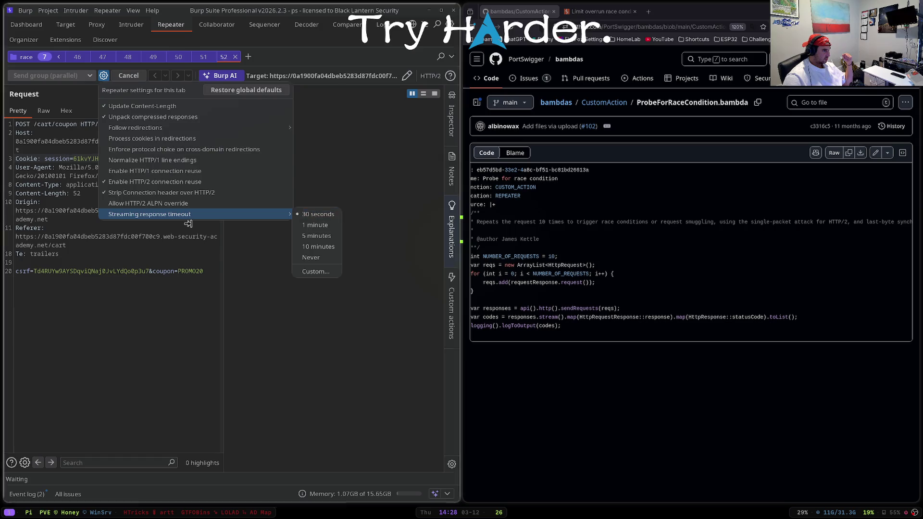
click(128, 83)
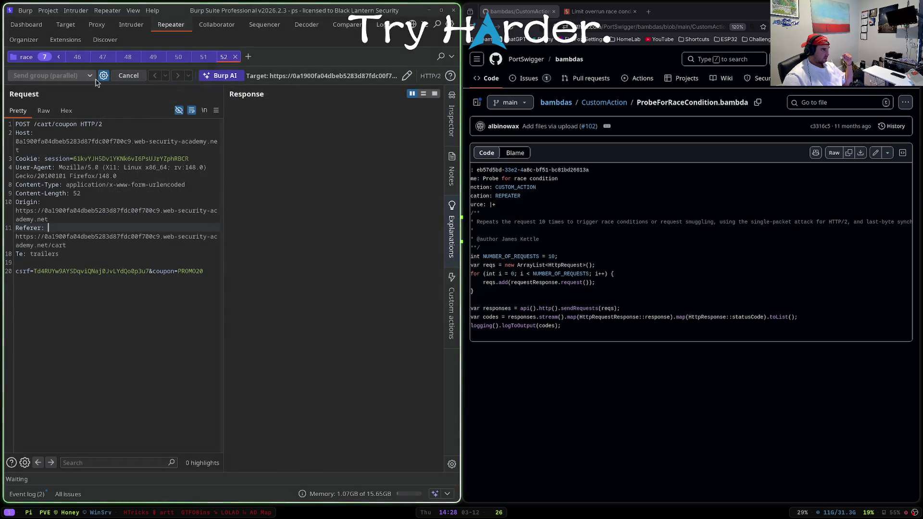
click(572, 11)
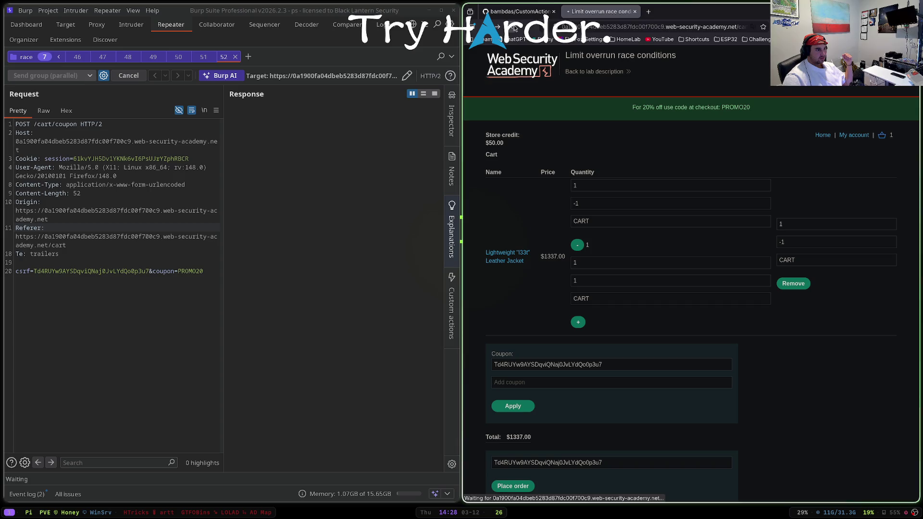
- Run a web search about the Burp single-packet attack hanging when sending in parallel
click(649, 11)
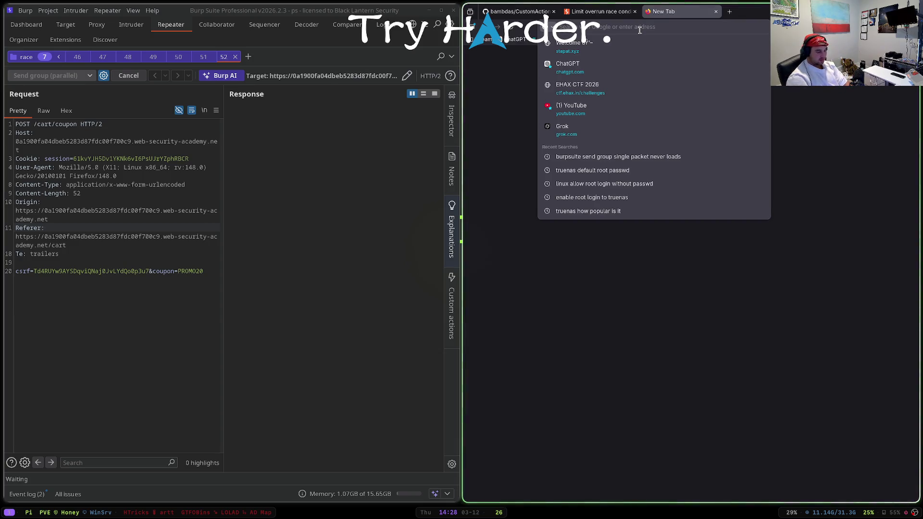
text(burpsuite single pac)
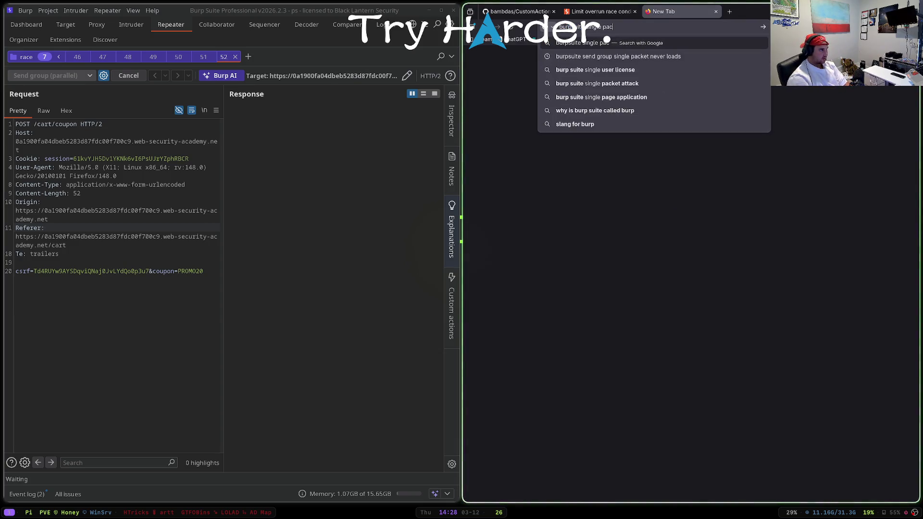
text(ket attck send in parallel ha)
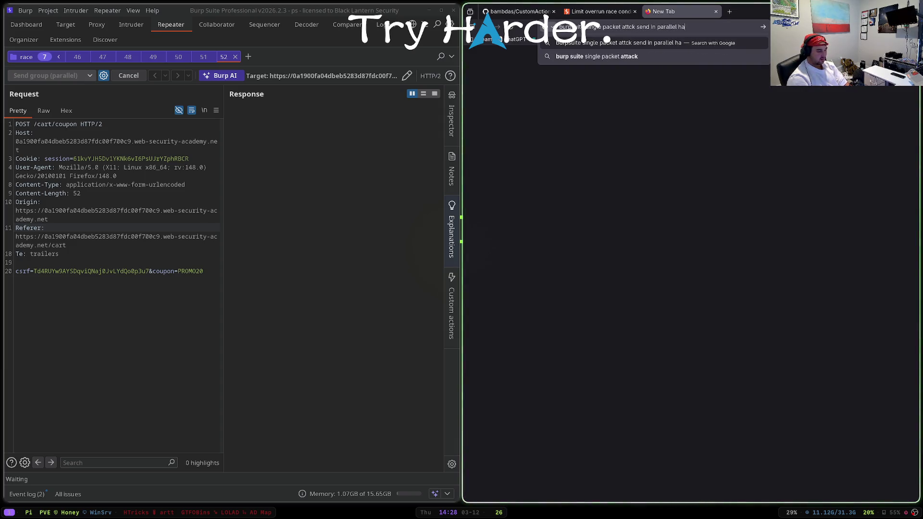
text(ngingn)
key(Return)
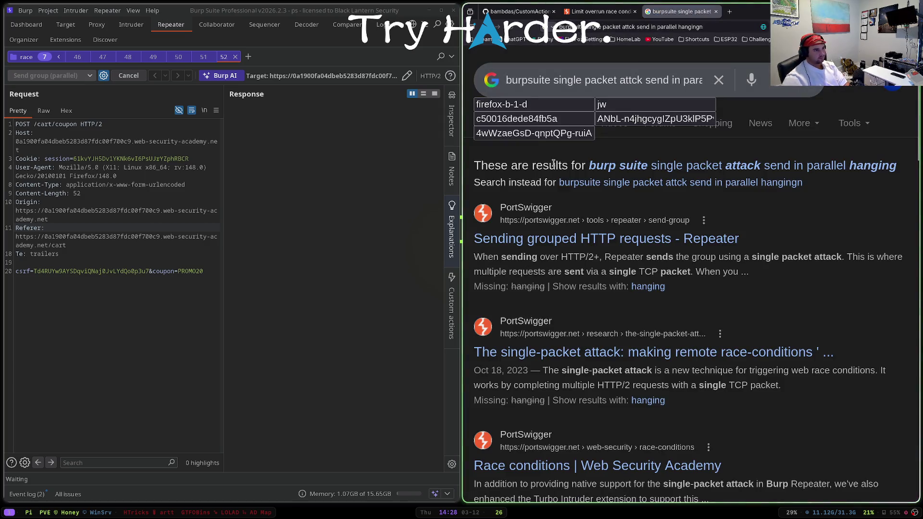
- Open PortSwigger's 'Sending grouped HTTP requests' article and scroll to the send group options
click(588, 236)
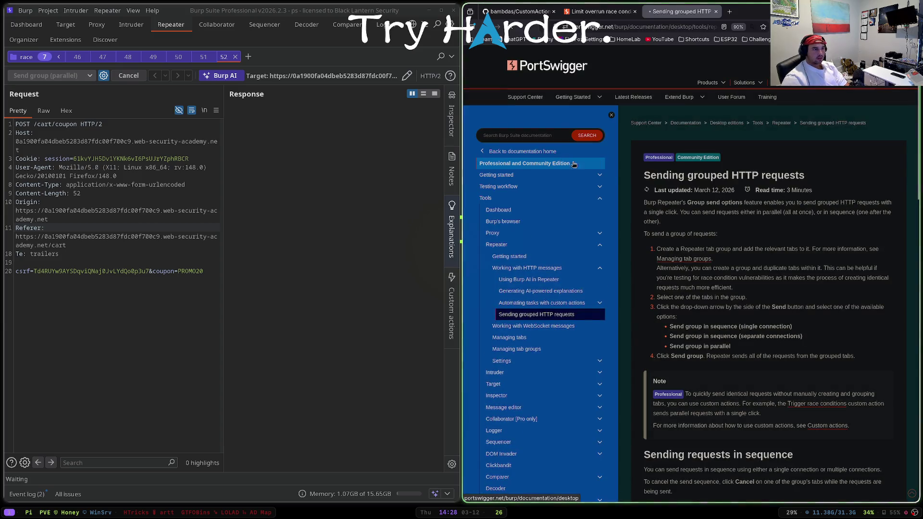
click(683, 211)
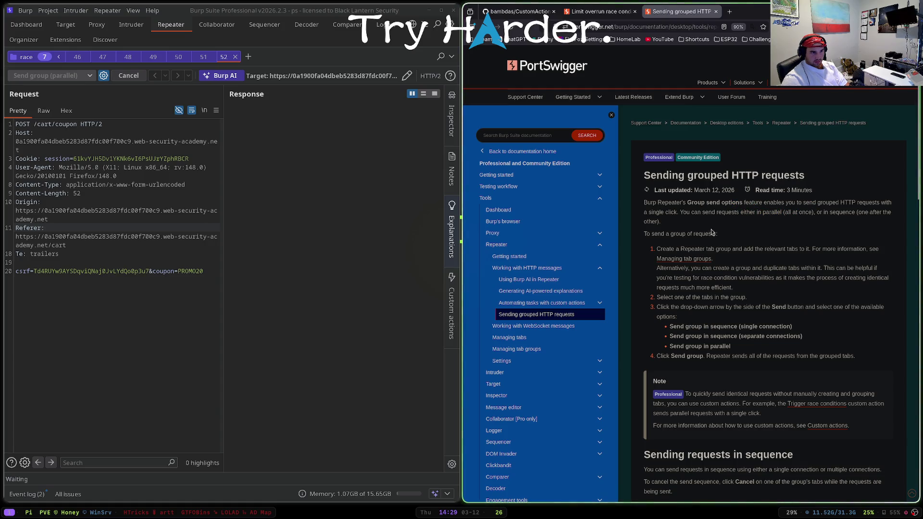
scroll(729, 235, down, 3)
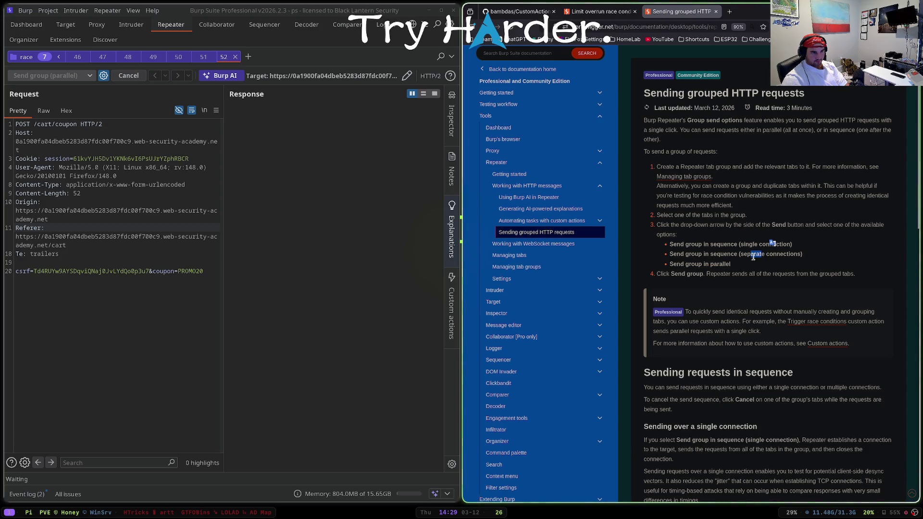
scroll(719, 273, down, 2)
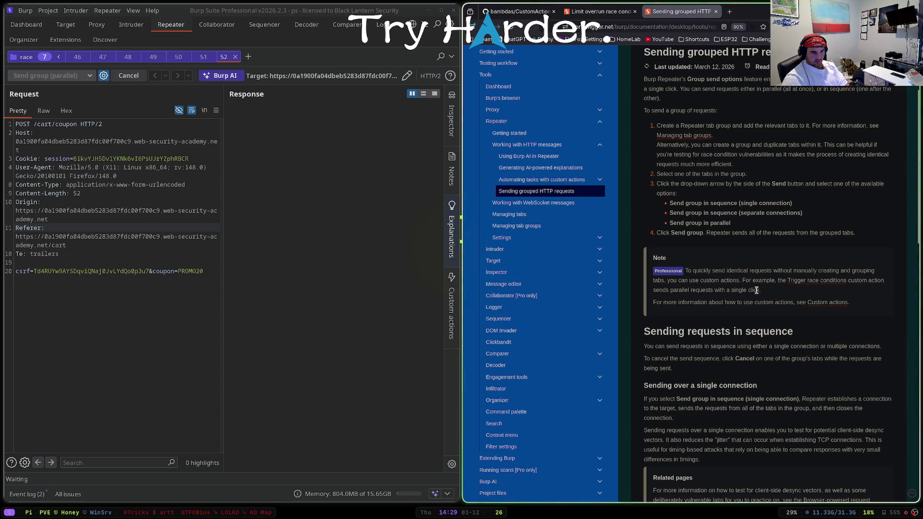
- Open the Custom actions documentation from the Note, skim it, and open Burp's Repeater settings
click(827, 302)
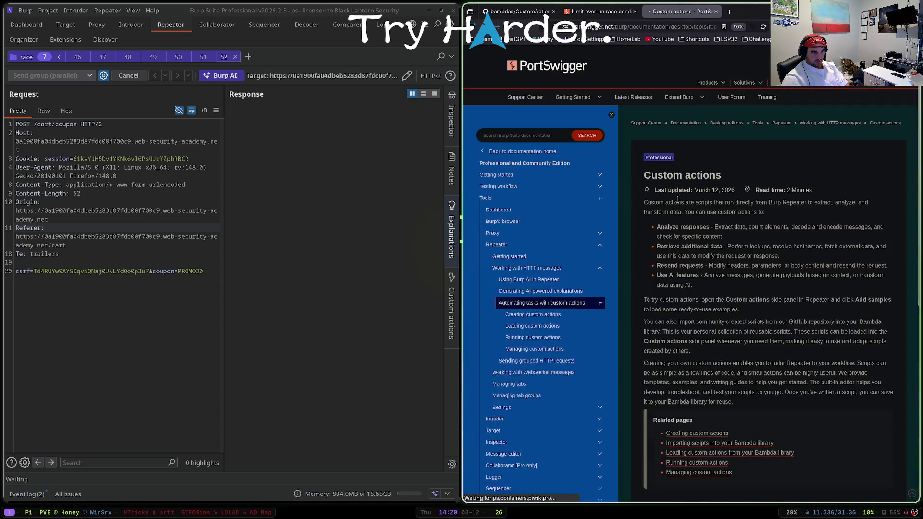
scroll(677, 198, down, 4)
scroll(691, 110, up, 3)
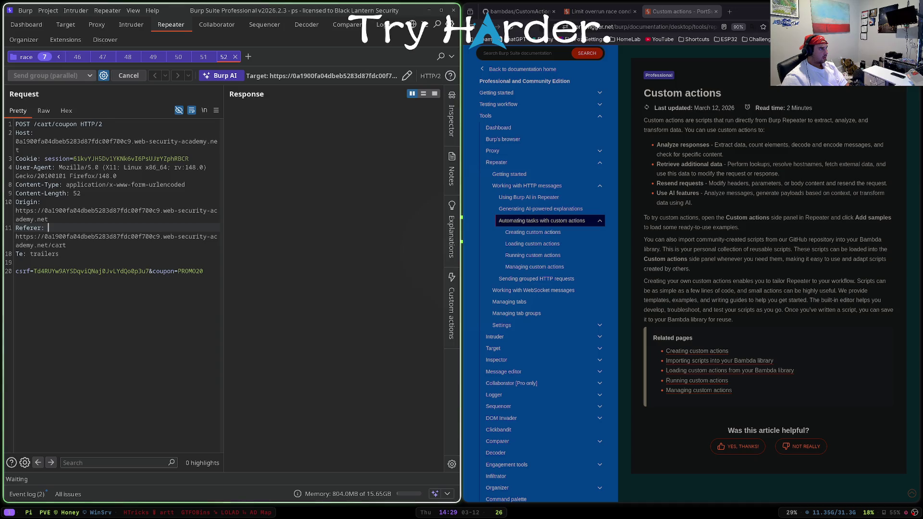
click(450, 24)
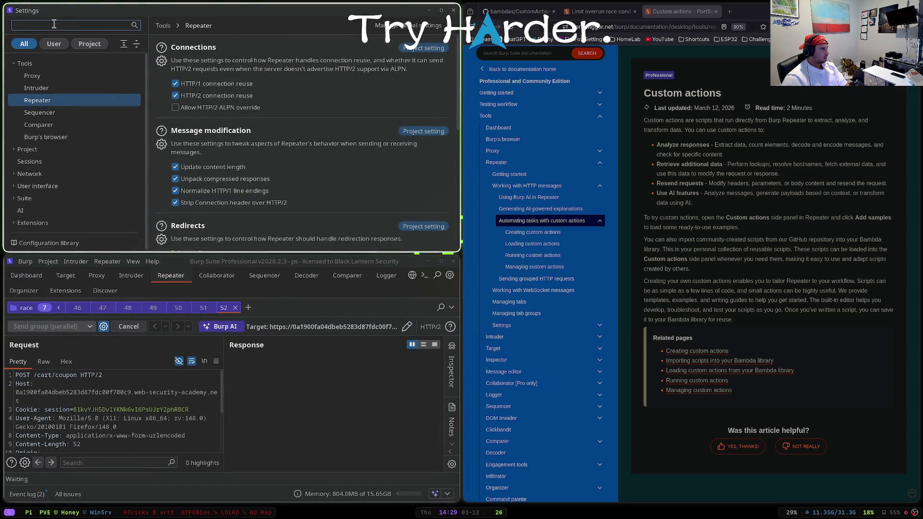
- Search Burp settings for 'custom', view the Scope, Sessions and Intruder results, and close Settings
text(custom)
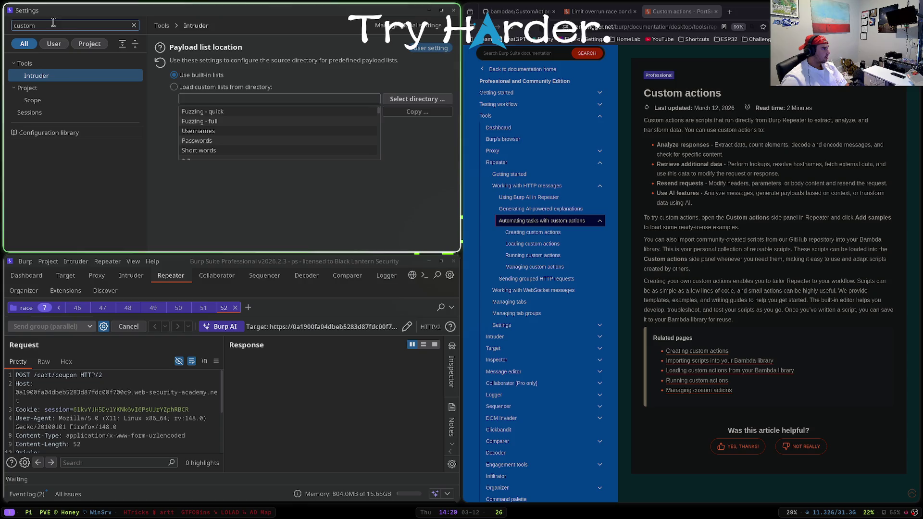
click(44, 101)
click(45, 115)
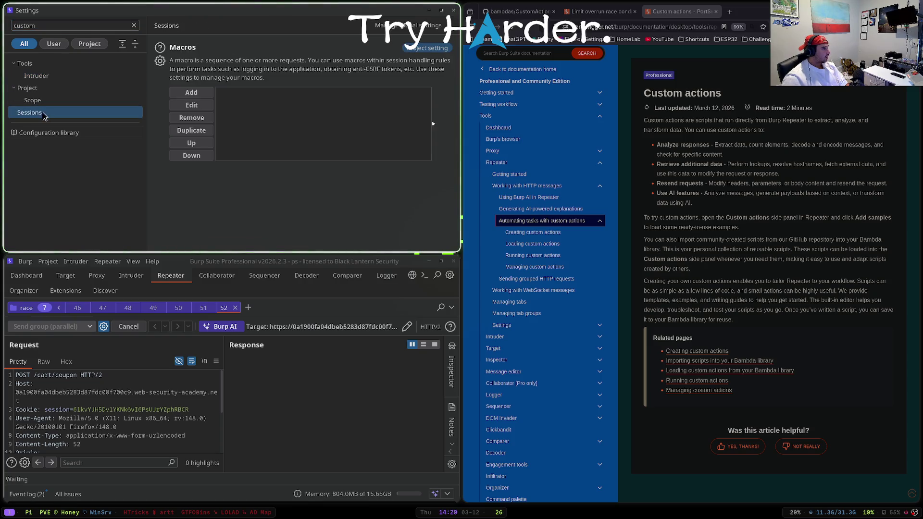
click(36, 75)
key(Escape)
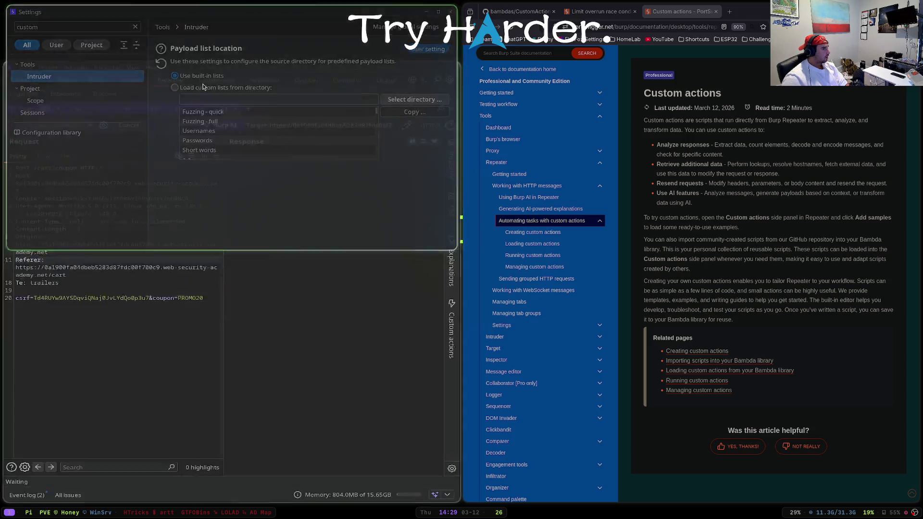
- Show Repeater's Custom actions side panel, passing through Inspector and Explanations, and revisit the docs
click(451, 120)
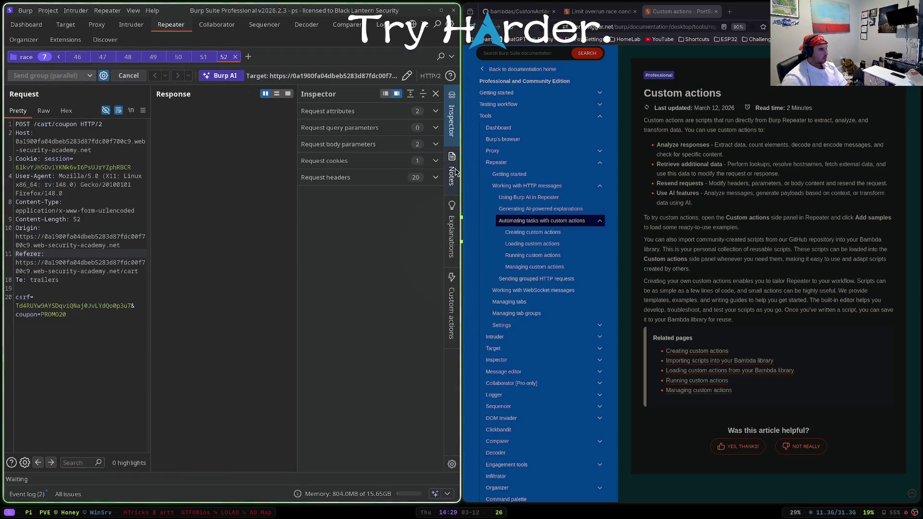
click(451, 235)
click(452, 287)
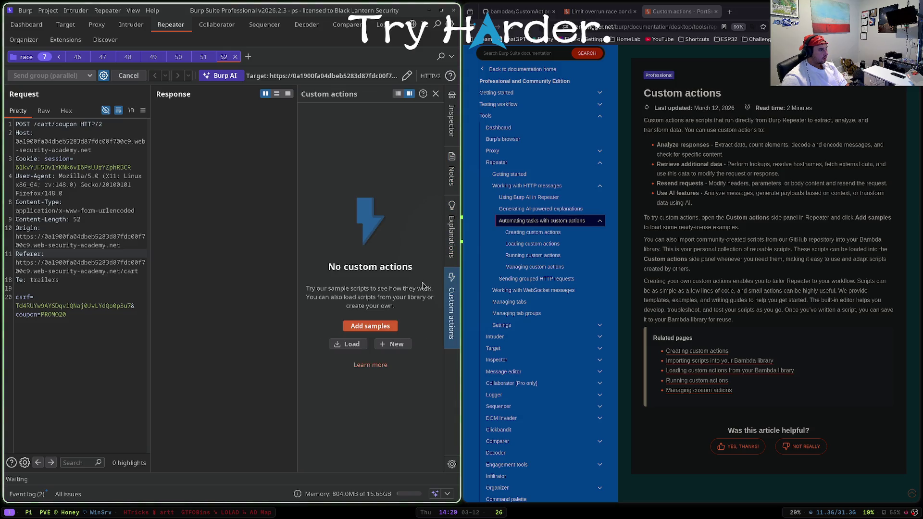
click(626, 16)
click(680, 11)
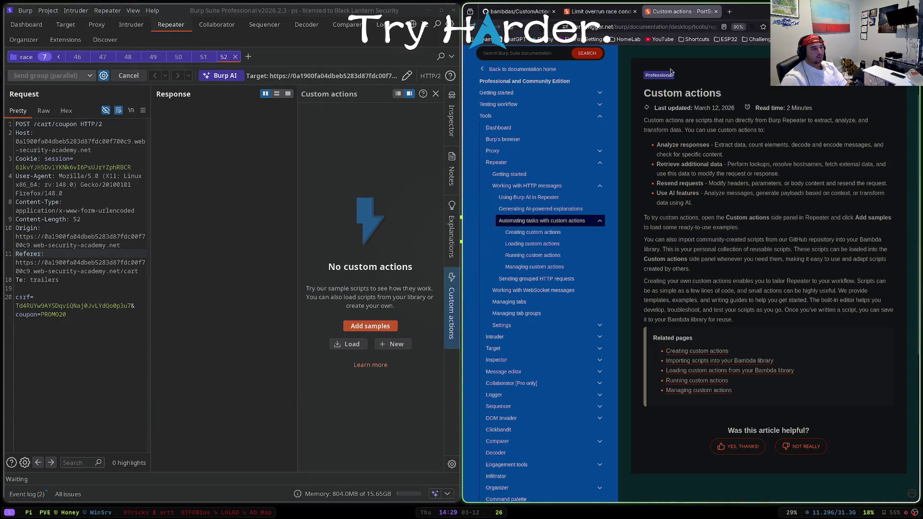
- Copy all 19 lines of ProbeForRaceCondition.bambda from the GitHub page
key(ctrl+Tab)
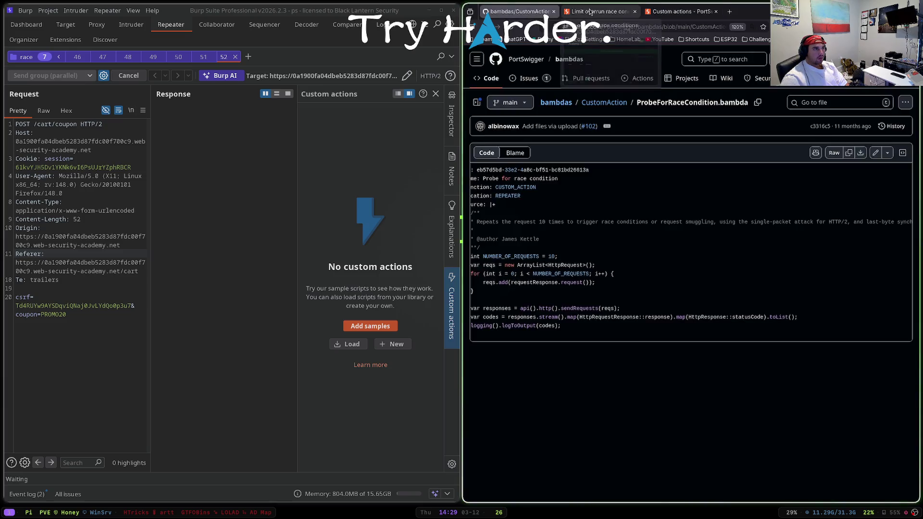
key(ctrl+Tab)
key(ctrl+shift+Tab)
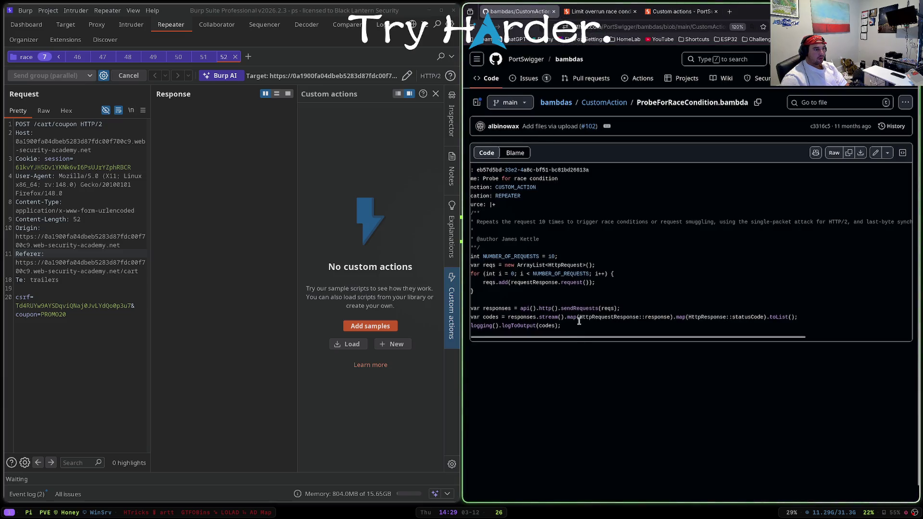
mouse_move(568, 327)
mouse_down()
mouse_move(480, 221)
mouse_move(471, 169)
mouse_up()
click(536, 213)
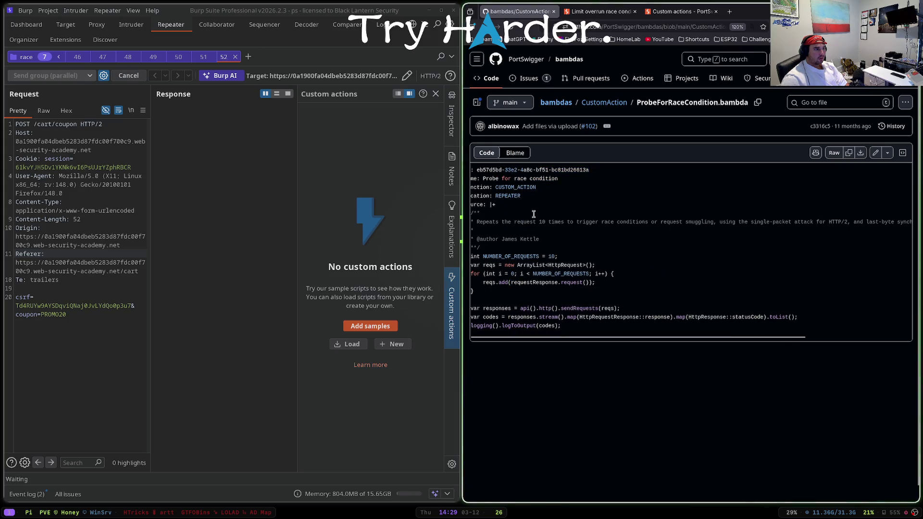
key(super+Left)
key(super+Up)
mouse_move(309, 325)
mouse_down()
mouse_move(189, 197)
mouse_move(185, 168)
mouse_up()
key(super+Down)
- Bring Burp full-screen and open the options for a new custom action
click(357, 201)
key(super+Up)
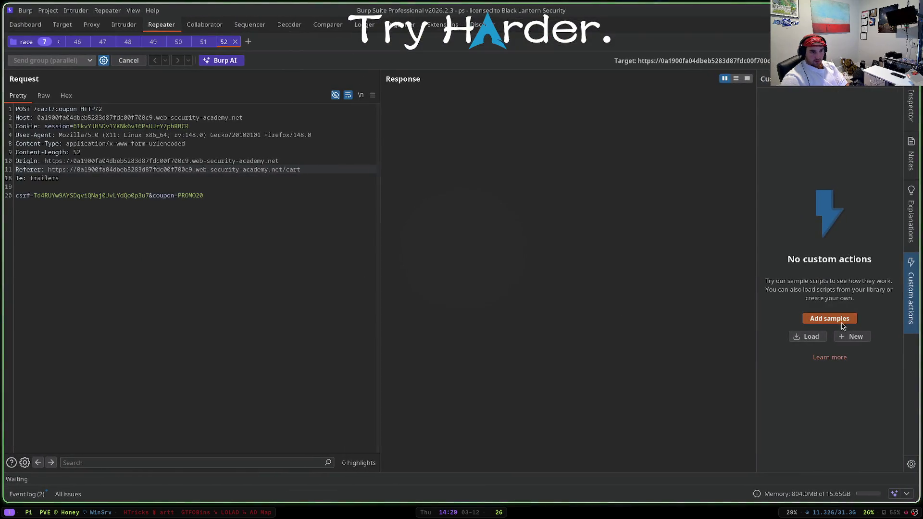
click(854, 336)
- Start a blank custom action, paste the probe script over the placeholder, and test-compile it
click(865, 350)
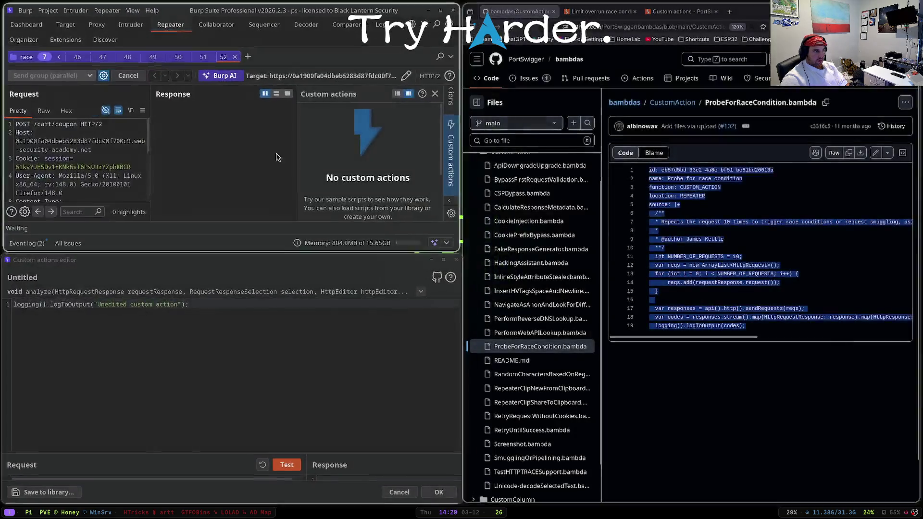
triple_click(166, 306)
key(ctrl+v)
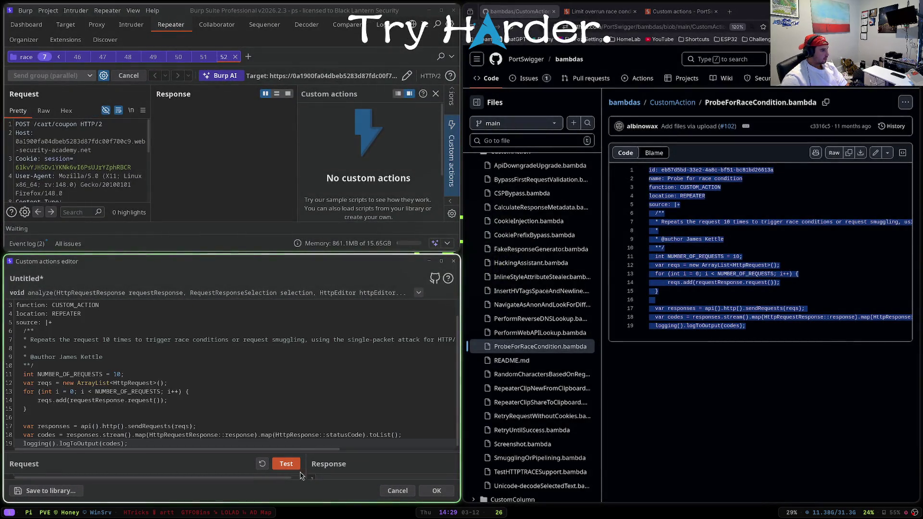
click(436, 491)
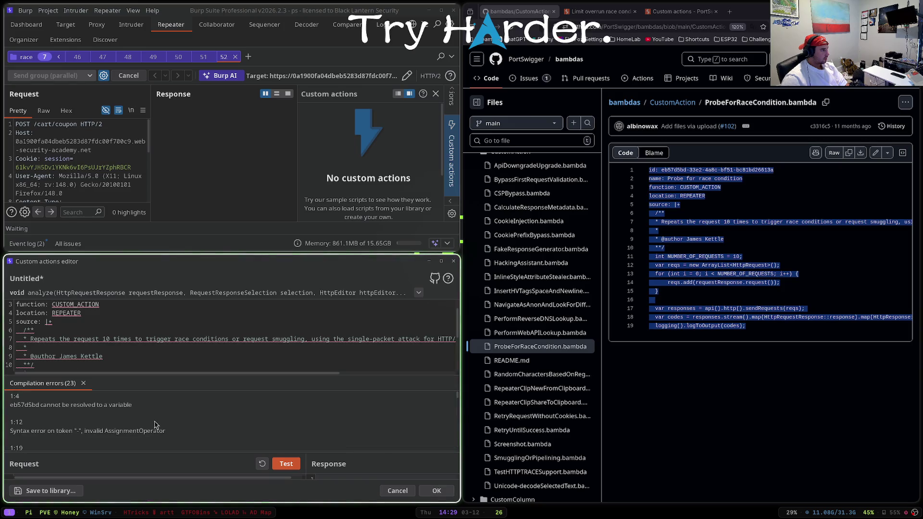
- Review the 23 compilation errors, then close the custom action editor
scroll(134, 431, down, 5)
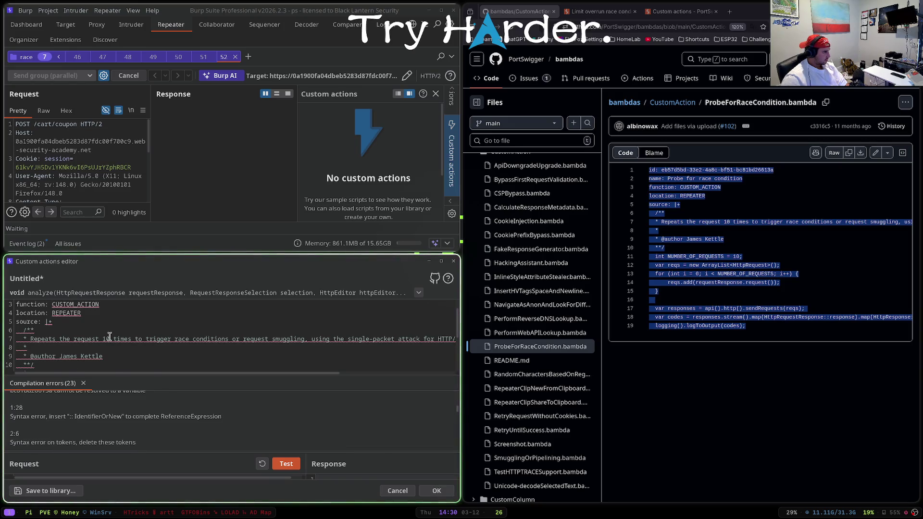
scroll(110, 337, down, 2)
scroll(109, 336, up, 3)
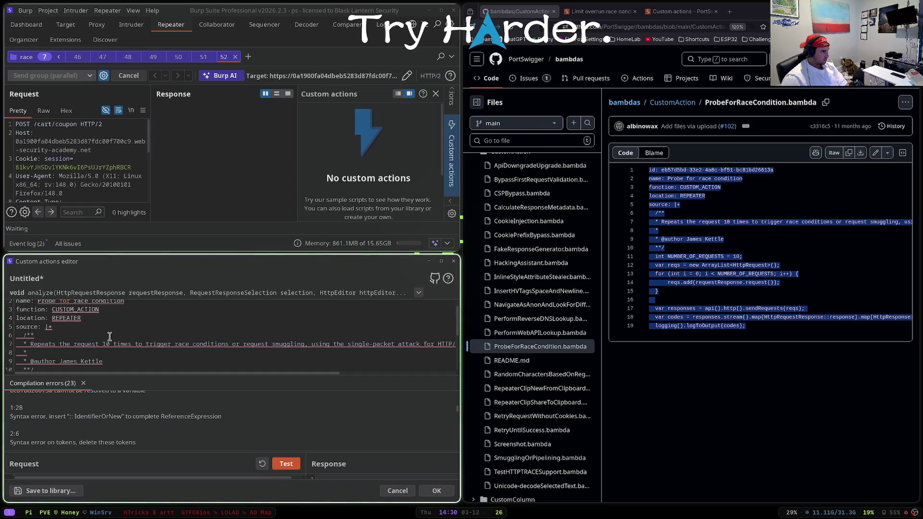
scroll(109, 336, down, 1)
click(666, 256)
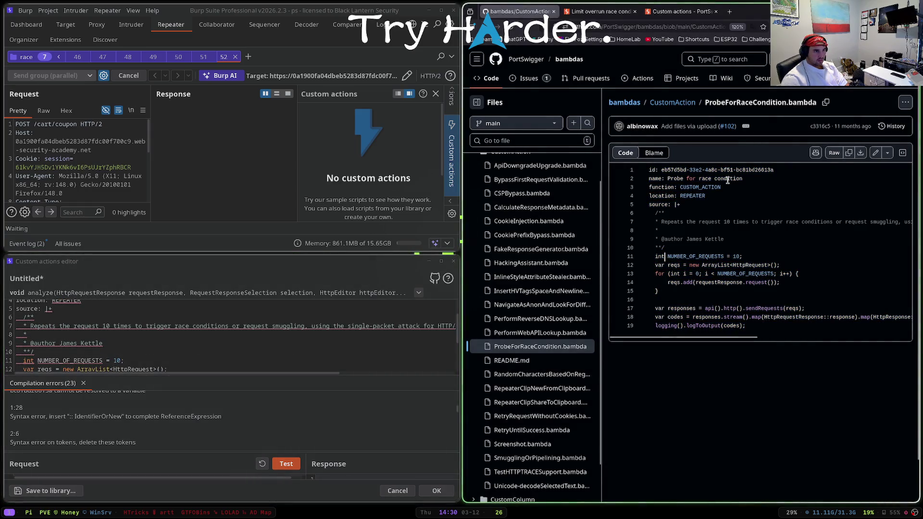
click(861, 153)
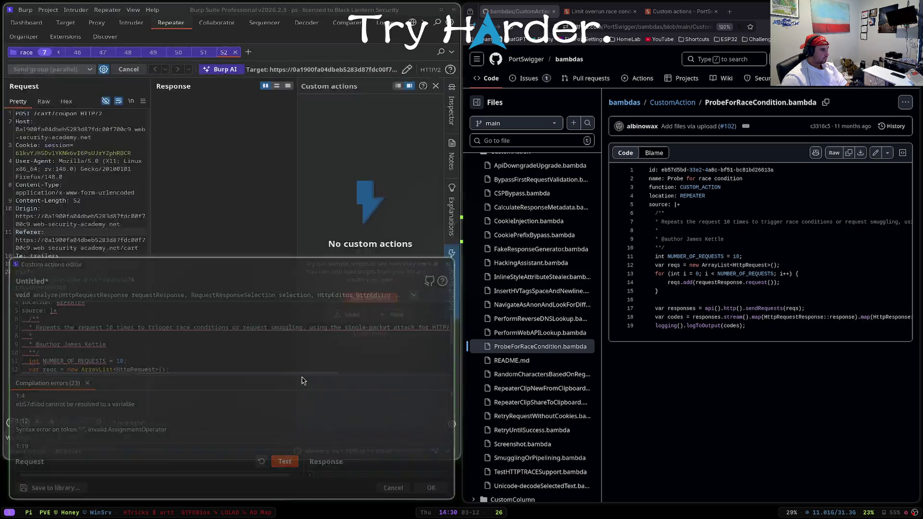
key(Escape)
key(super+f)
- Check the empty script library, then browse templates for a new custom action
click(811, 338)
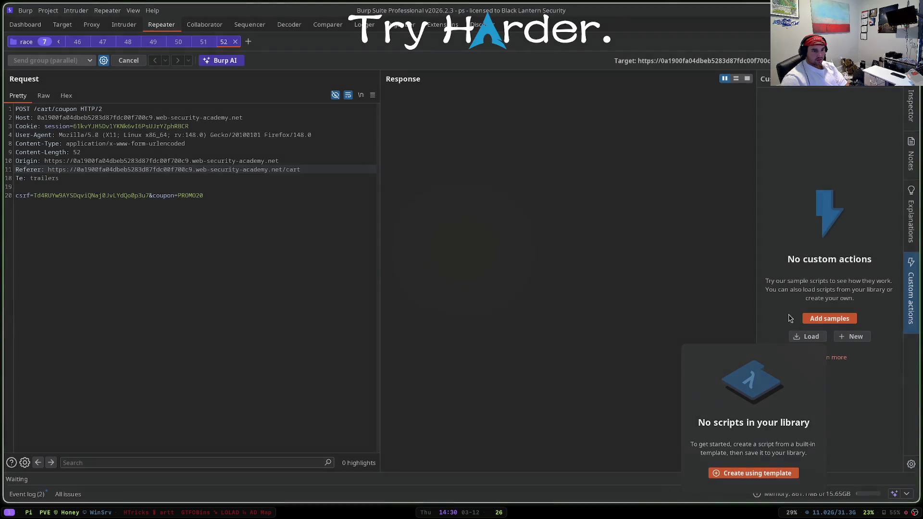
click(811, 319)
click(807, 336)
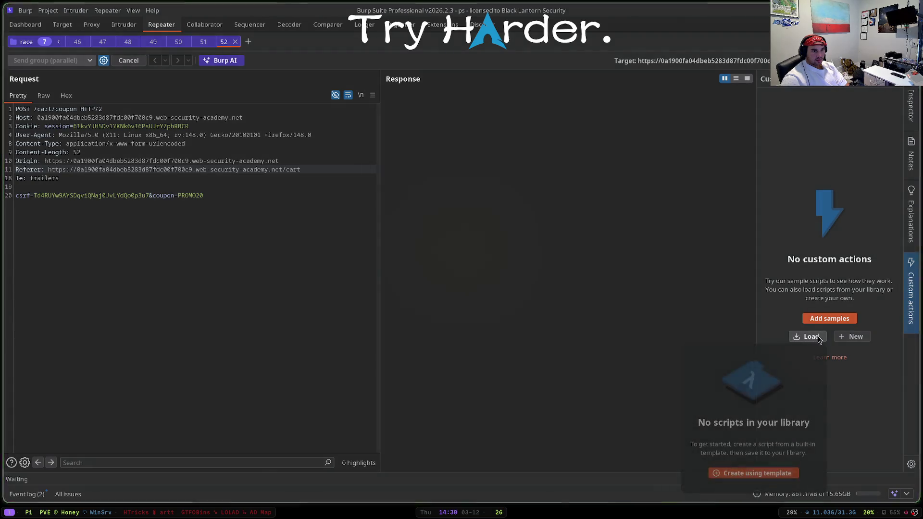
click(739, 474)
scroll(110, 320, down, 1)
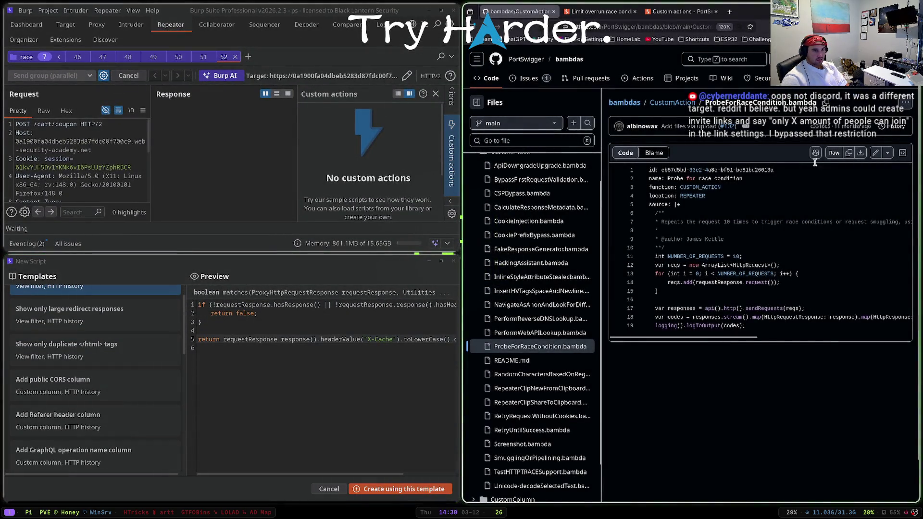
- Reselect the 19 probe lines and create a script from the 'Show only cached responses' template
mouse_move(748, 326)
mouse_down()
mouse_move(656, 249)
mouse_move(649, 170)
mouse_up()
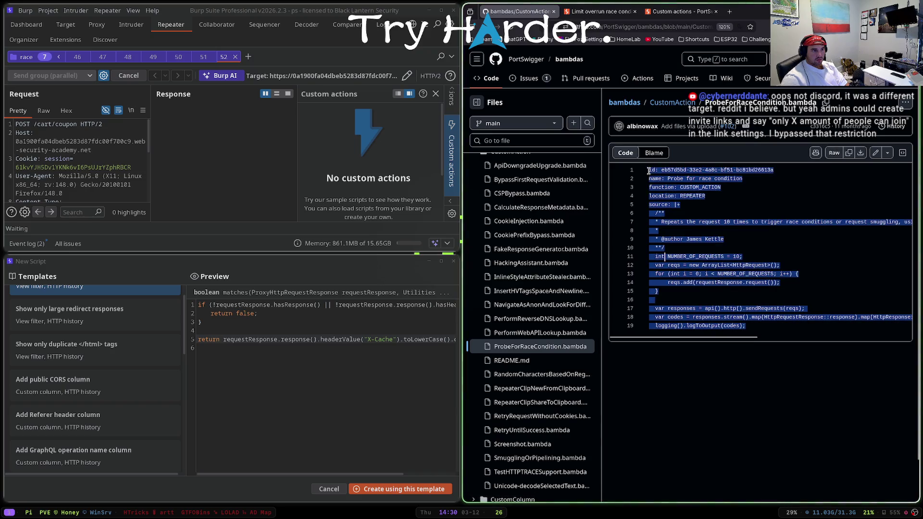
click(294, 375)
key(ctrl+a)
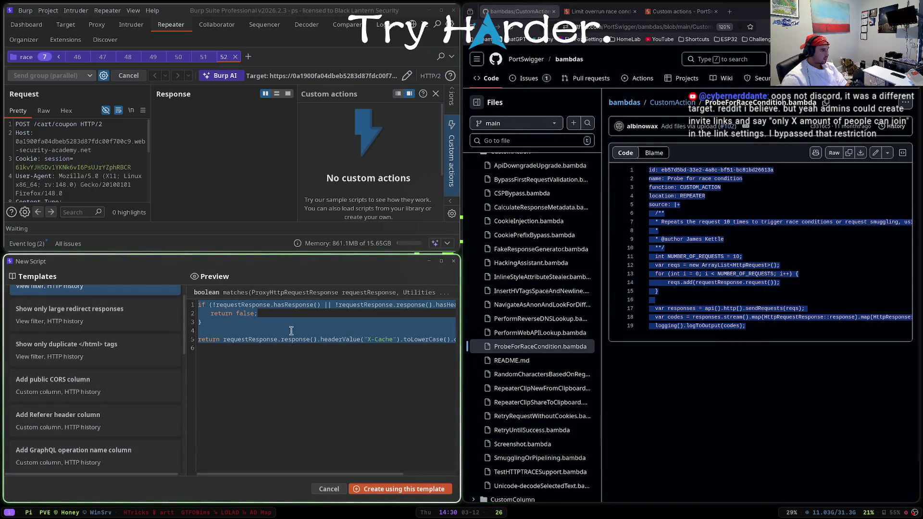
click(289, 332)
click(382, 489)
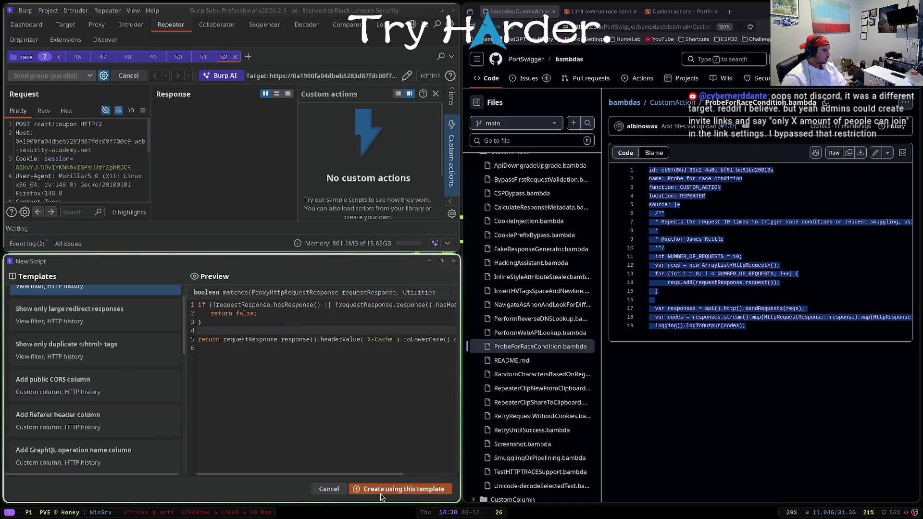
key(ctrl+a)
- Paste the Probe for race condition script and delete its id, name and comment header lines
key(ctrl+v)
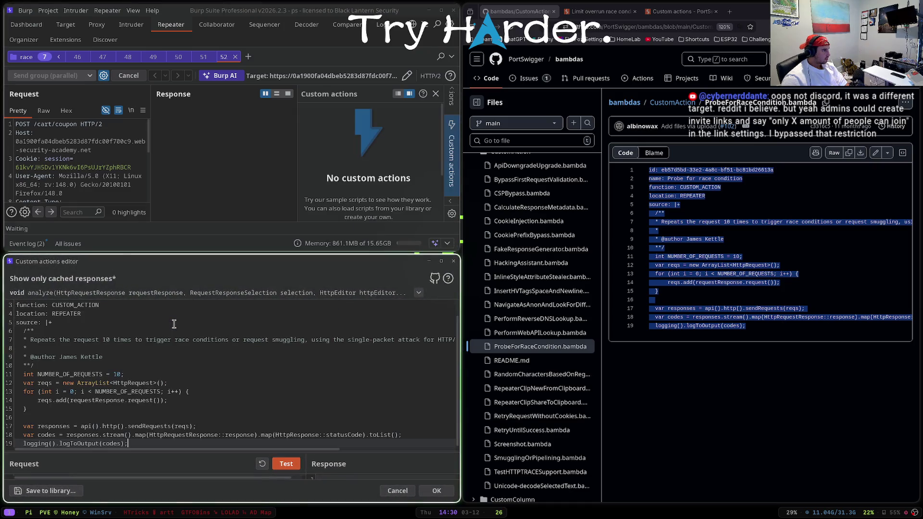
scroll(77, 368, up, 1)
click(42, 332)
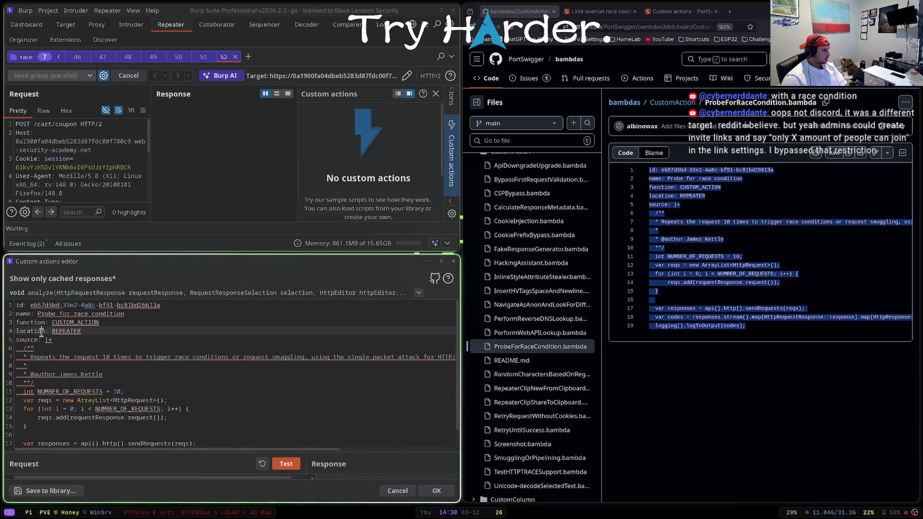
drag(16, 305, 99, 373)
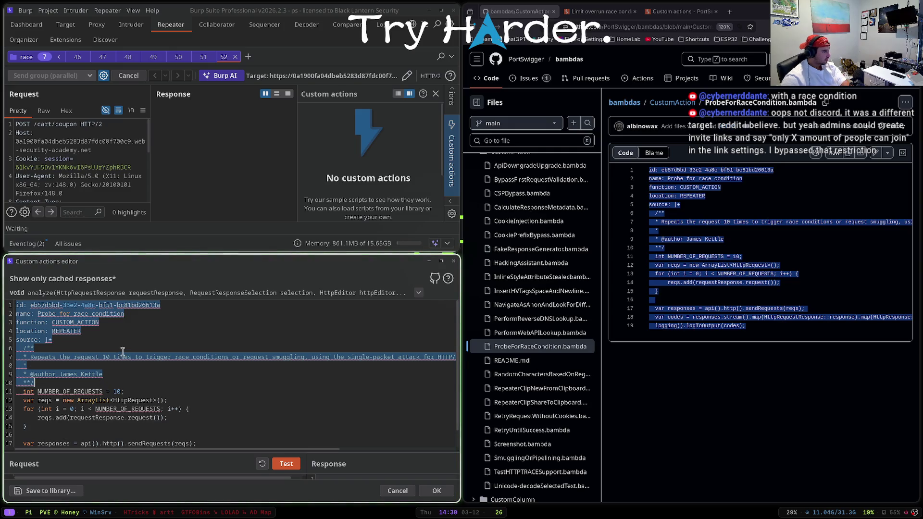
key(BackSpace)
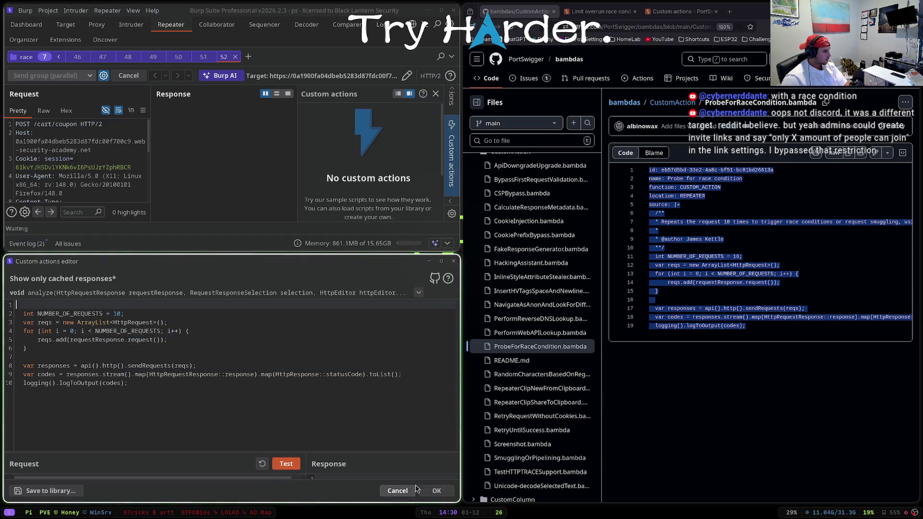
- Test the script on the coupon request to confirm ten 302 responses, then save it
key(super+f)
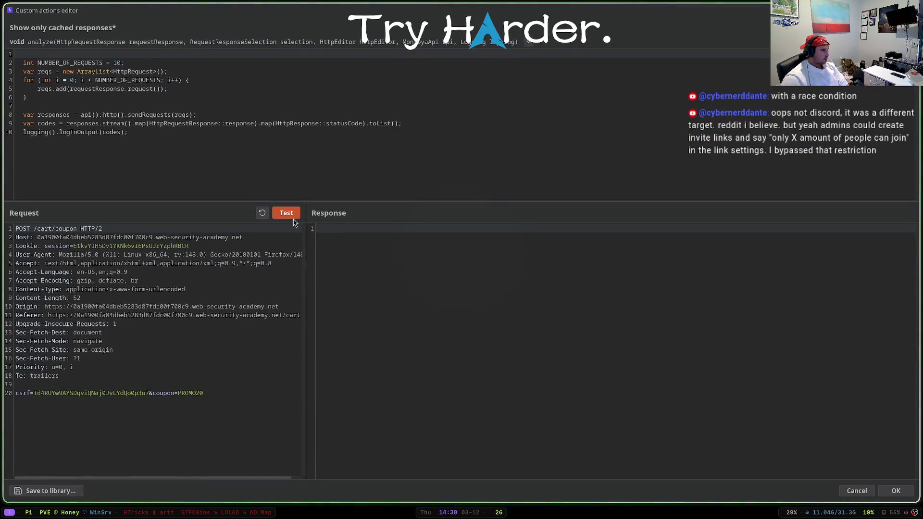
click(288, 214)
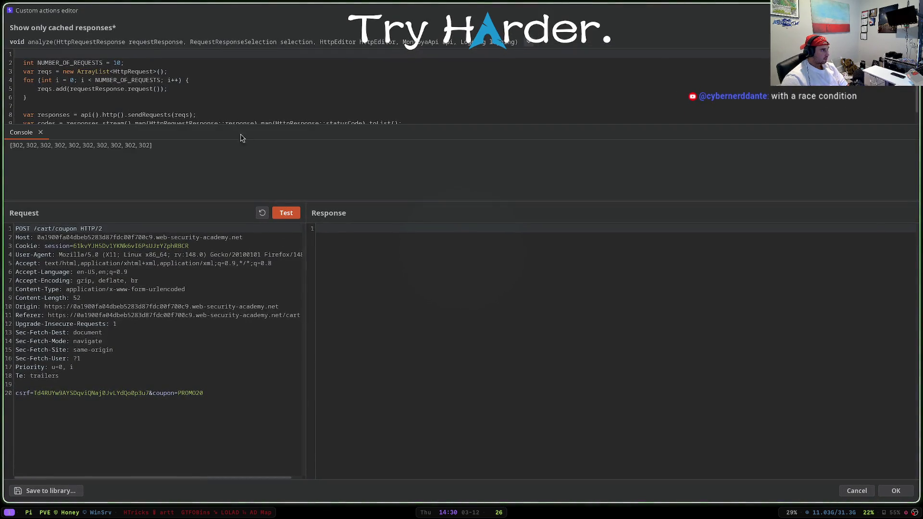
scroll(220, 107, down, 1)
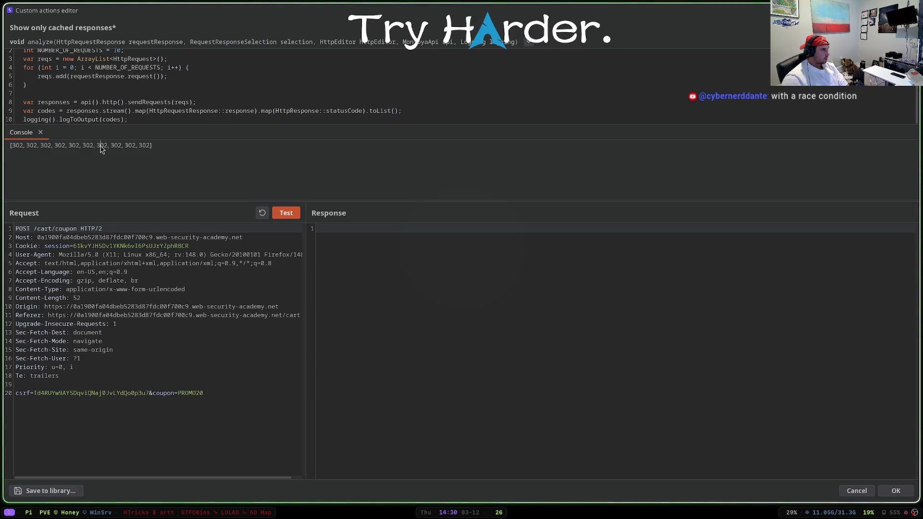
click(145, 153)
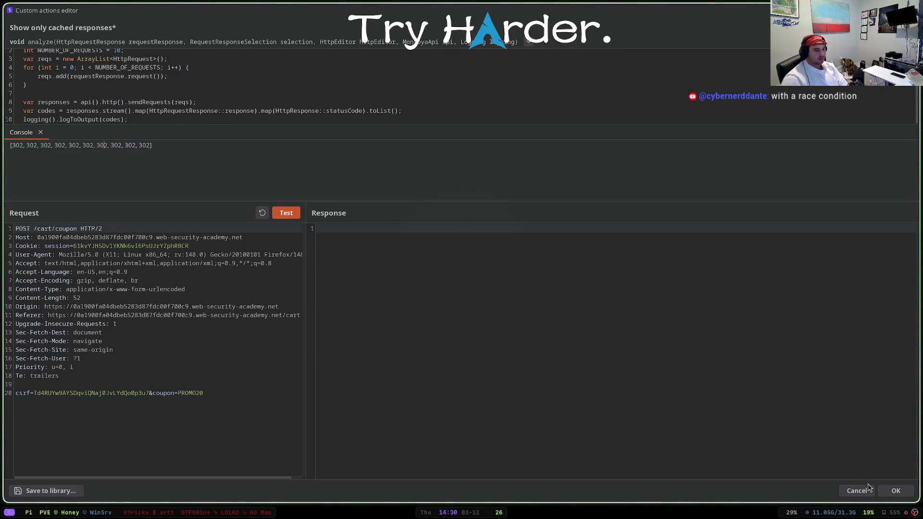
click(895, 490)
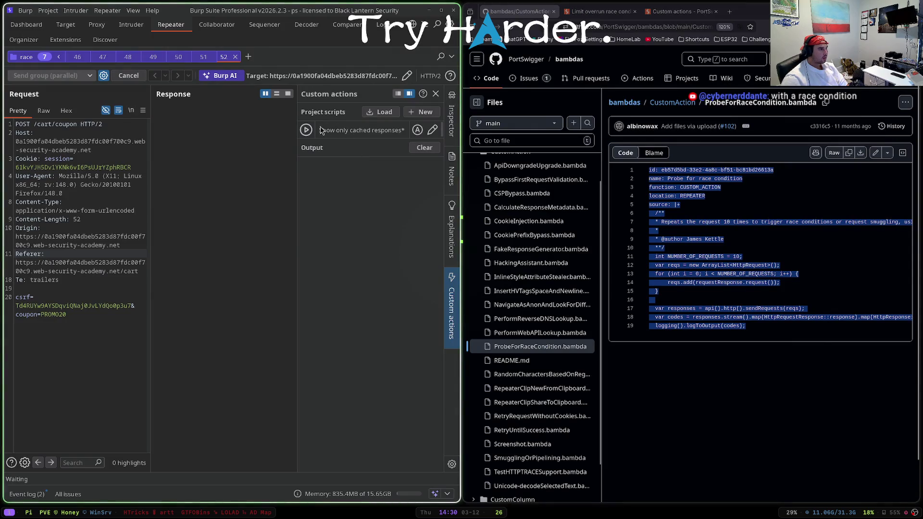
- Recheck the saved race-probe script, then reload the lab cart to review the coupon discount
click(432, 130)
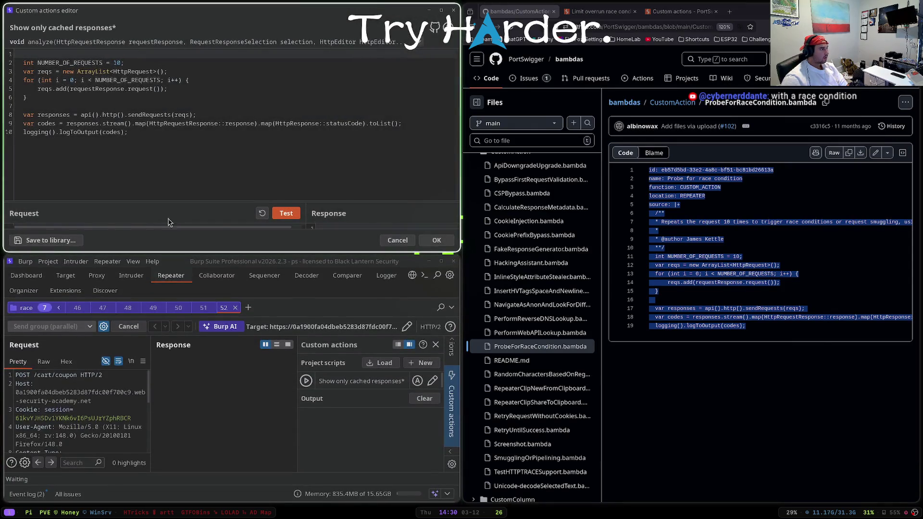
click(398, 240)
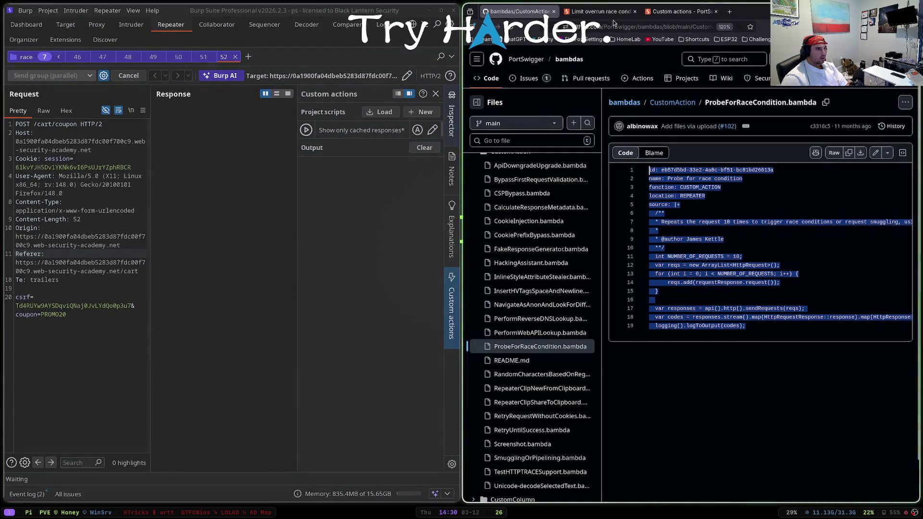
click(599, 11)
click(678, 11)
click(600, 13)
scroll(513, 116, down, 1)
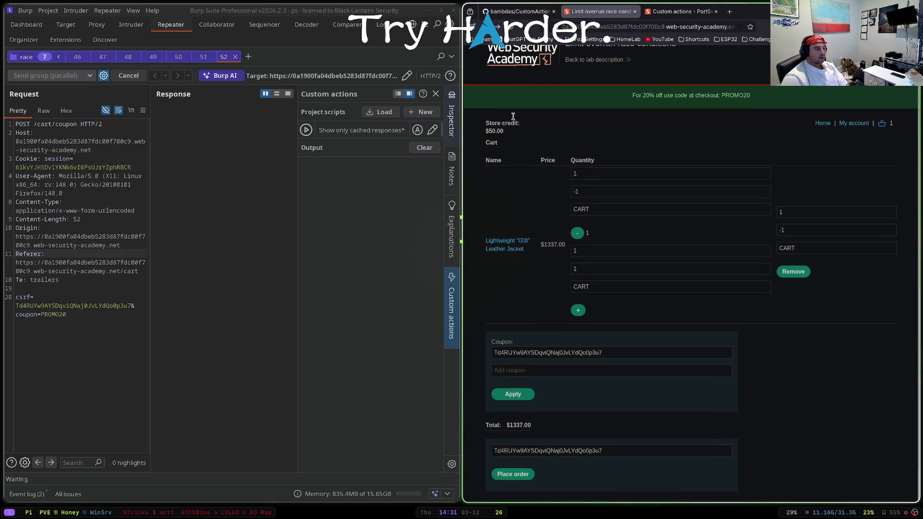
click(498, 26)
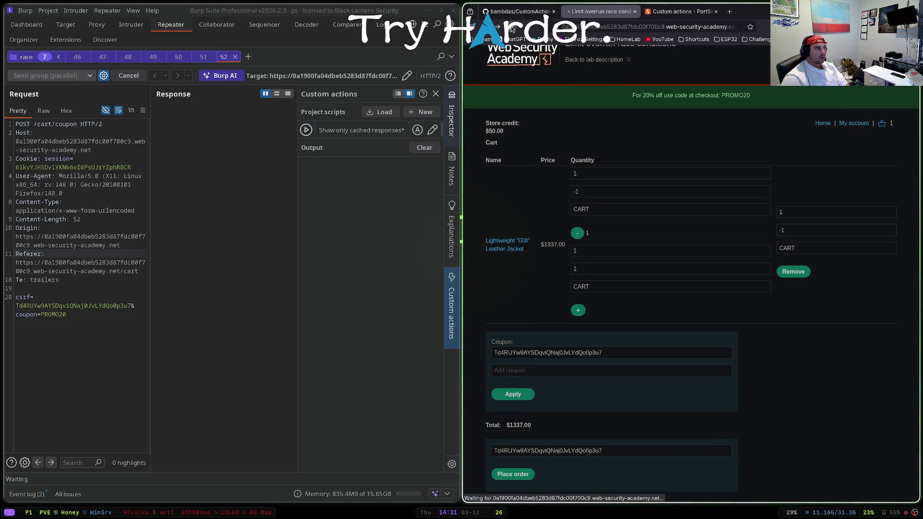
scroll(581, 289, down, 2)
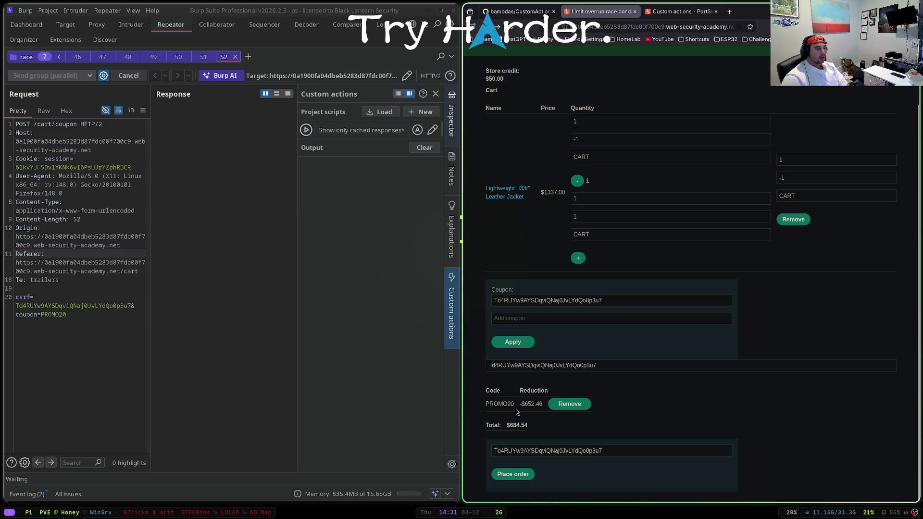
- Remove PROMO20, run the race-probe action, and reload the cart to see the $179.44 total
click(569, 405)
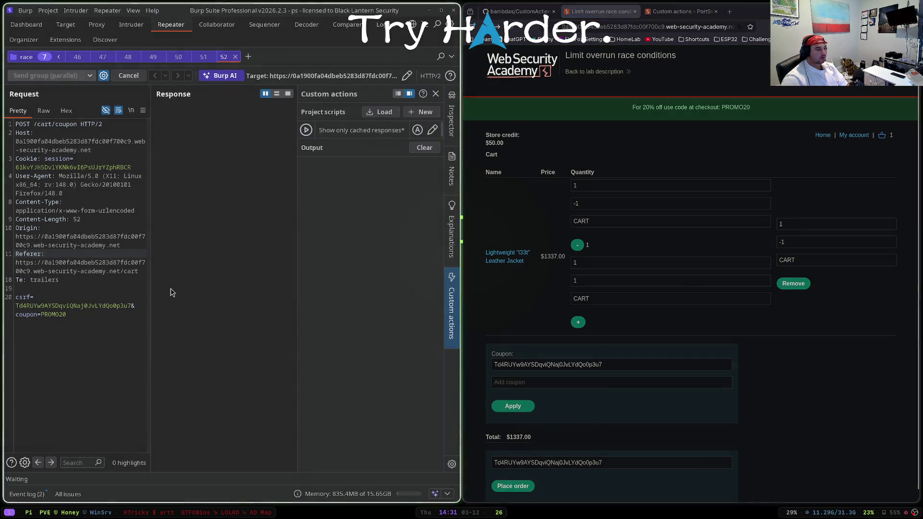
key(super+f)
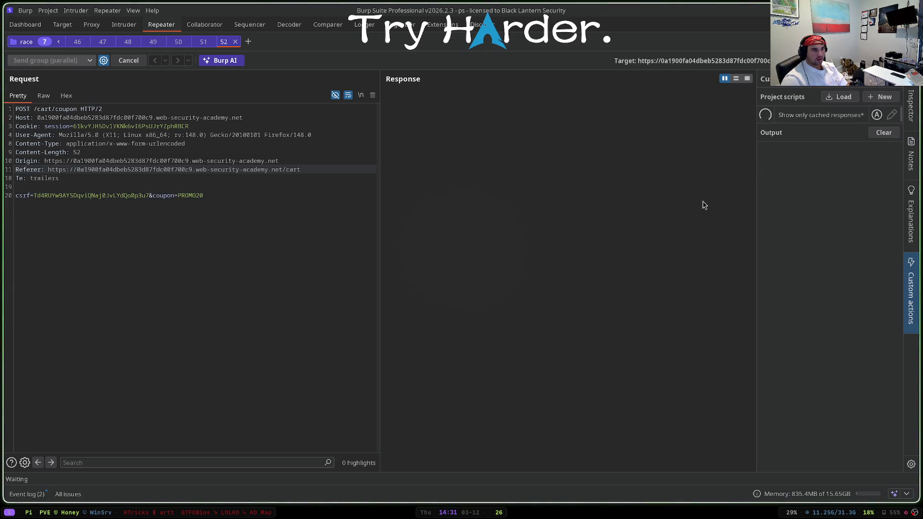
key(super+f)
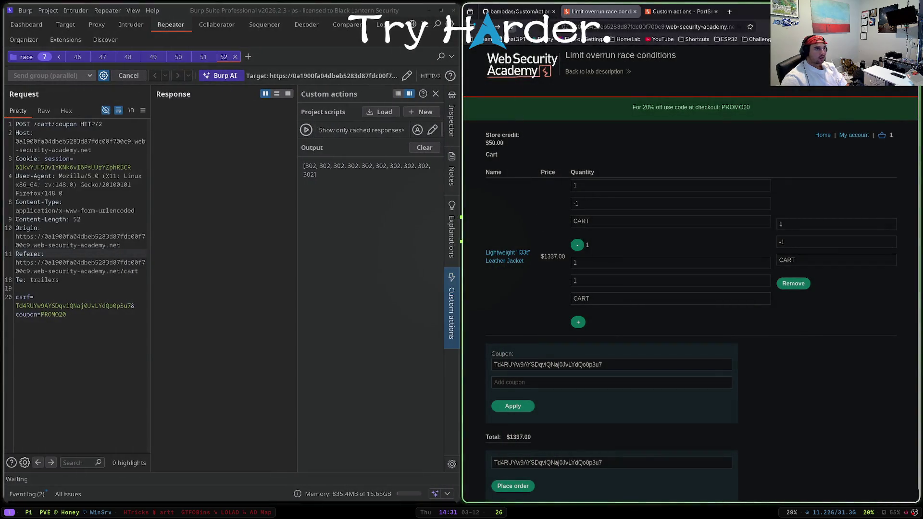
key(F5)
scroll(545, 299, down, 1)
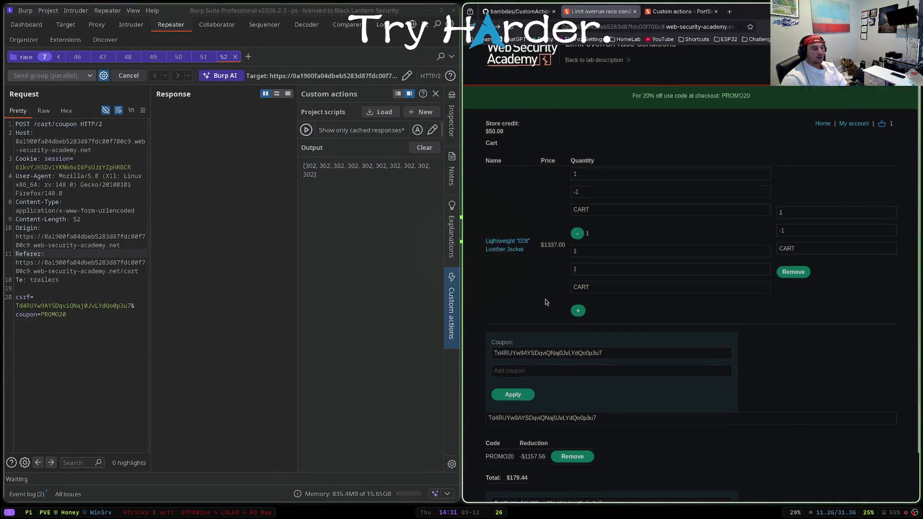
scroll(545, 302, down, 2)
scroll(549, 233, up, 5)
- Change the race-probe script's NUMBER_OF_REQUESTS from 10 to 20 and save it
key(super+f)
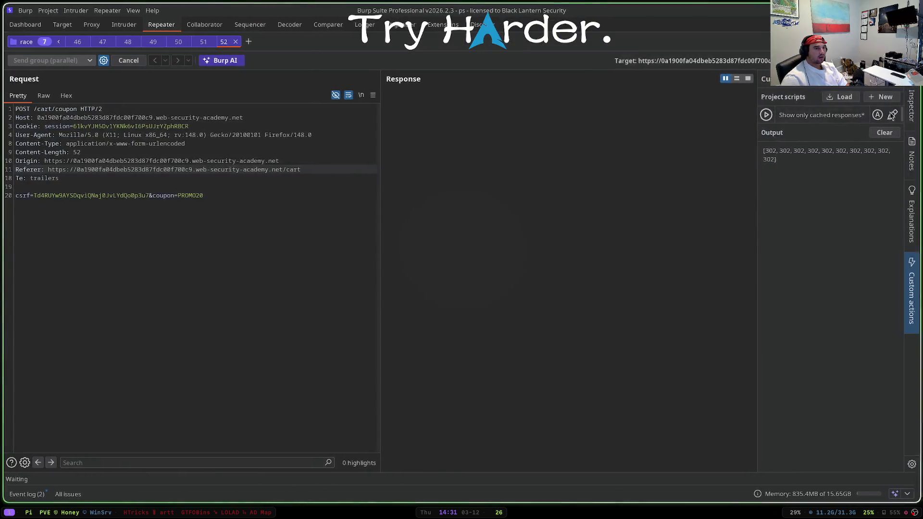
click(892, 116)
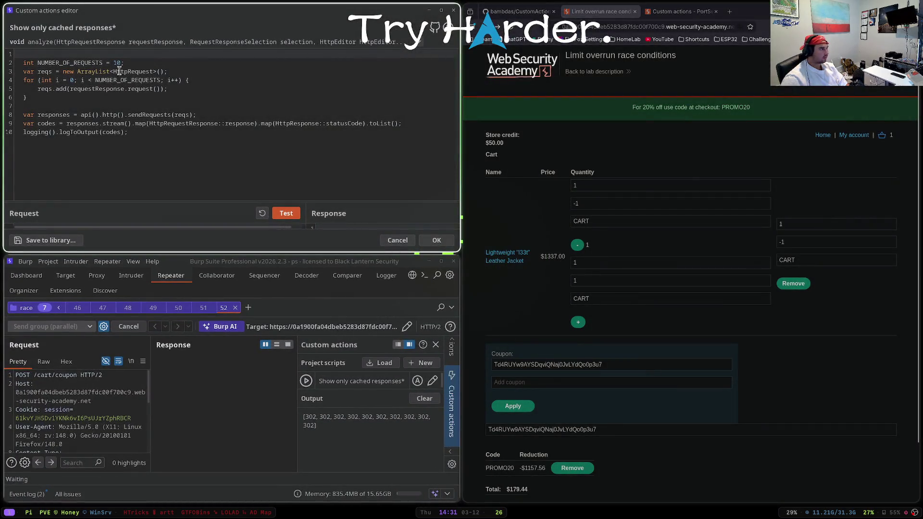
click(122, 63)
text(2)
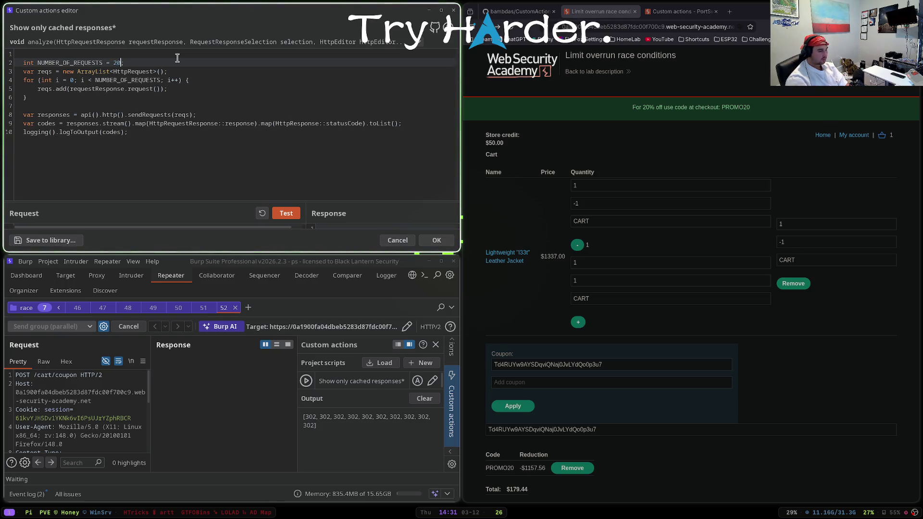
click(436, 240)
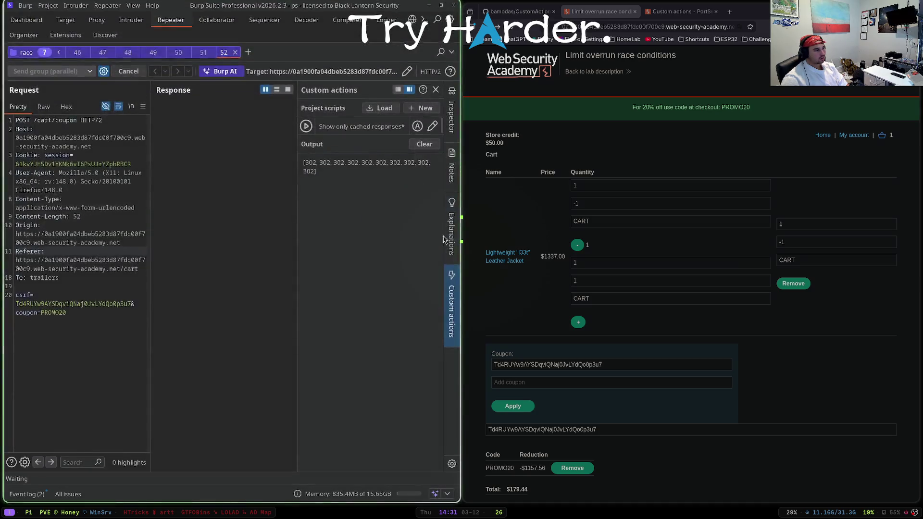
- Remove the PROMO20 coupon from the cart and run the race-probe action again
click(585, 471)
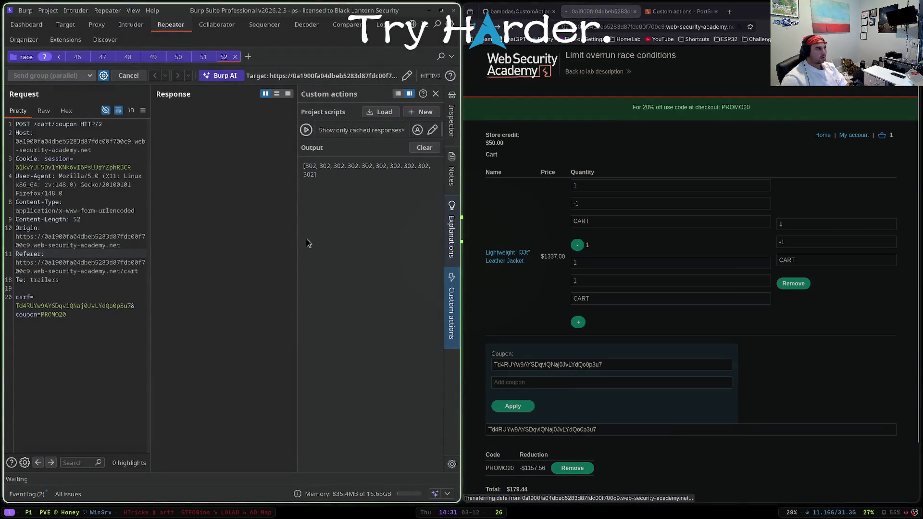
key(super+f)
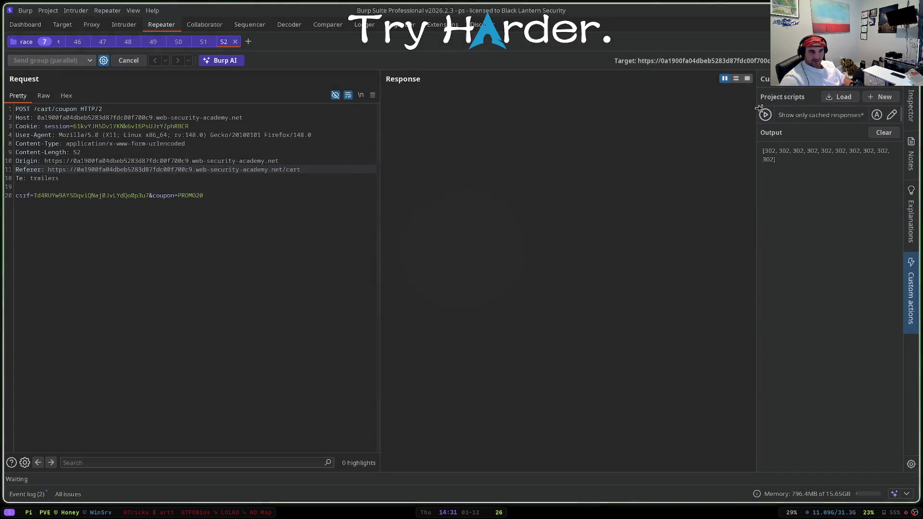
key(super+Tab)
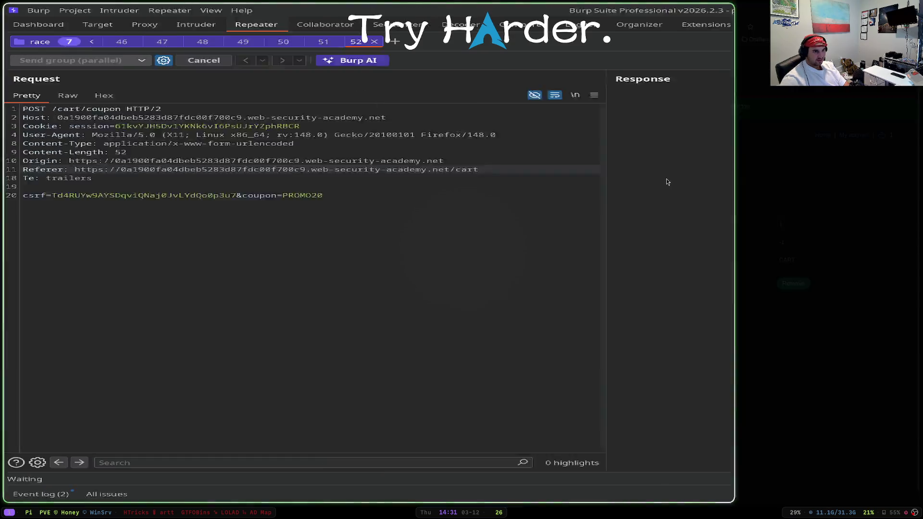
scroll(586, 309, down, 1)
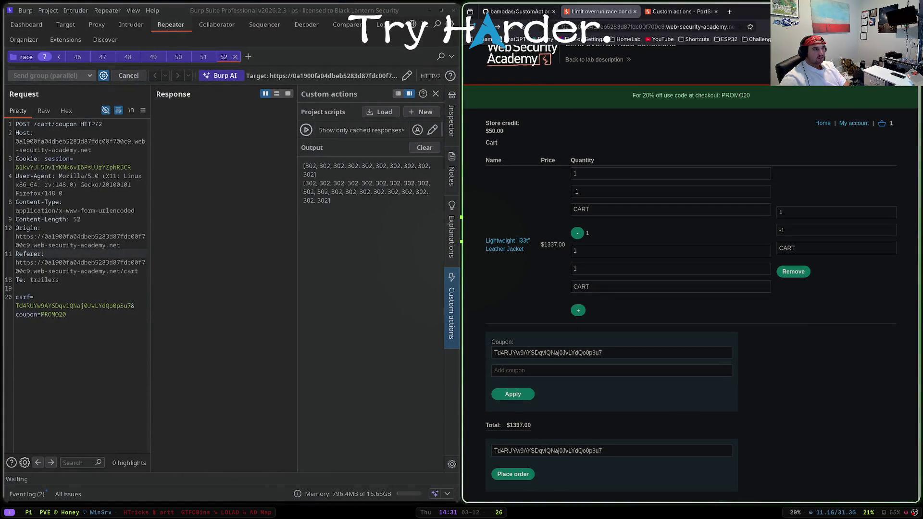
- Reload the cart, then set the probe script's request count to 20 and save it
click(512, 26)
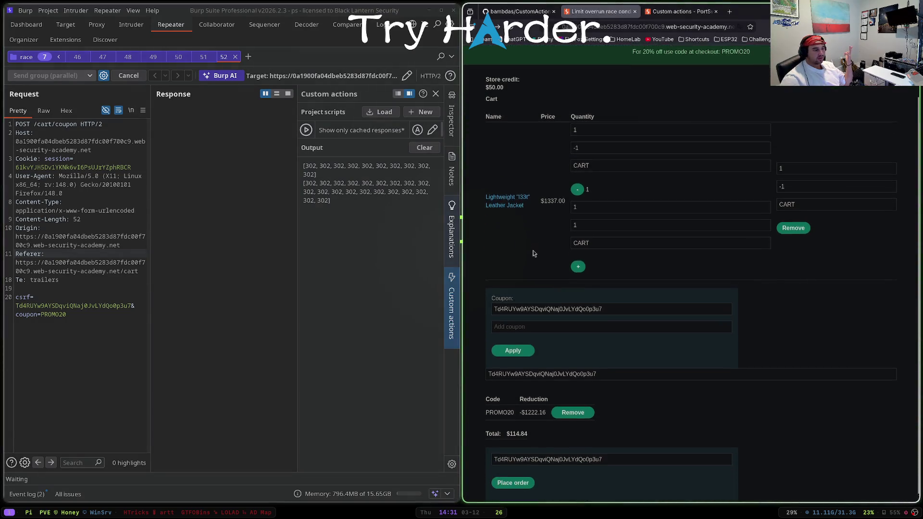
scroll(533, 254, down, 1)
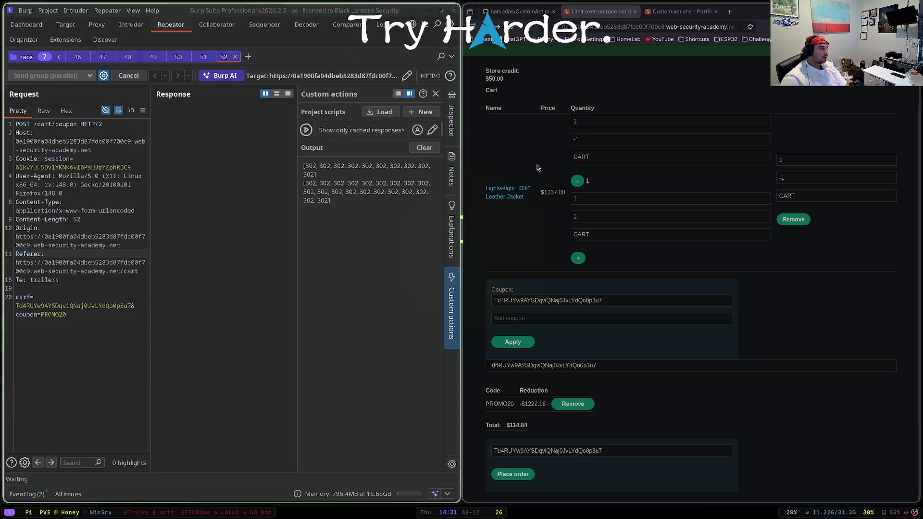
key(super+f)
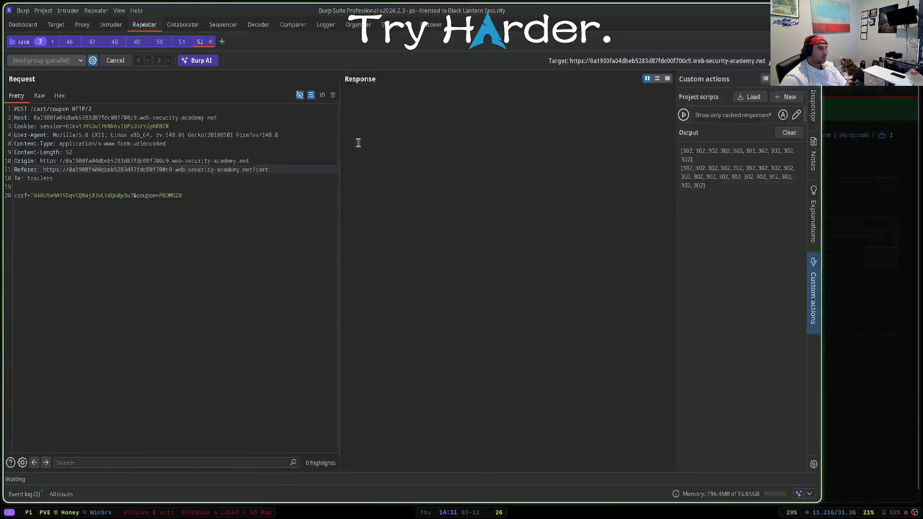
click(892, 115)
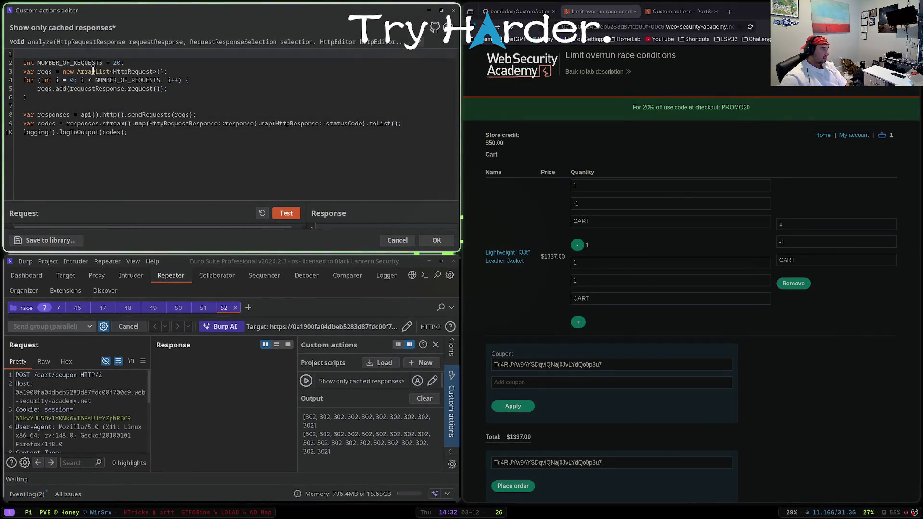
click(121, 63)
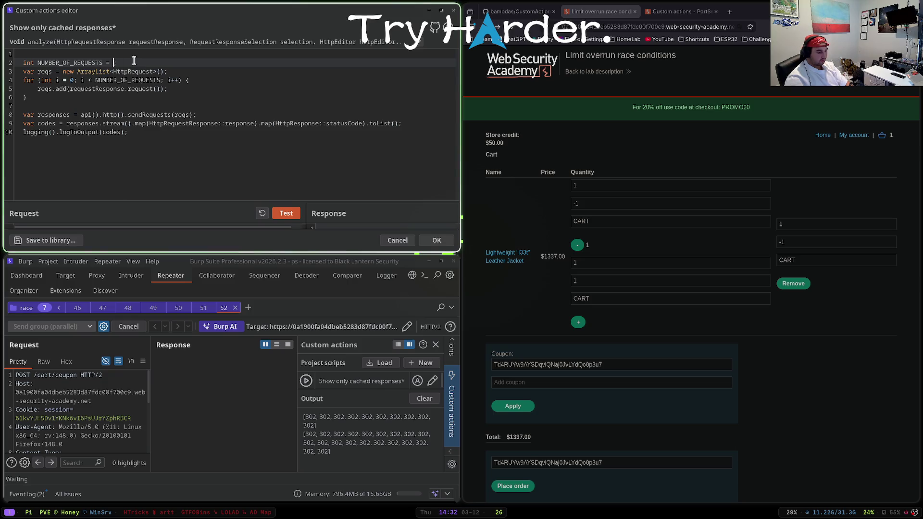
text(40;)
click(436, 240)
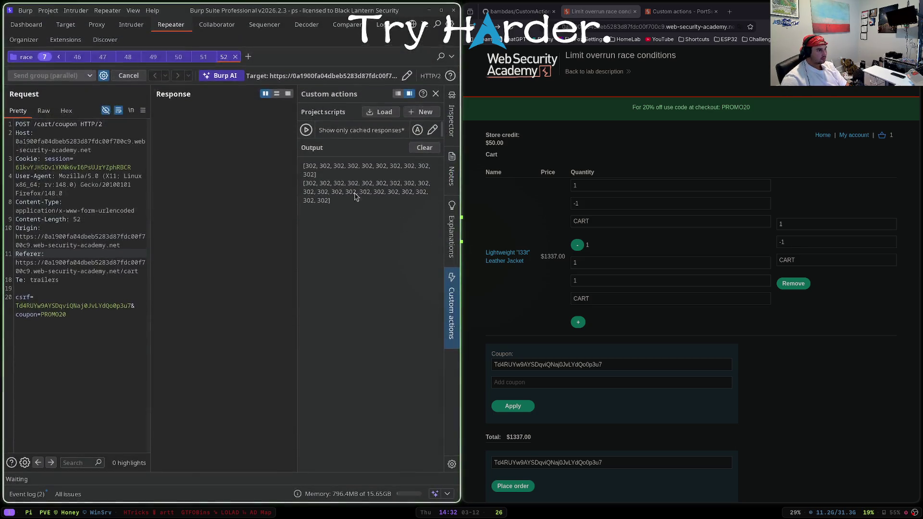
- Stop the waiting group send, rerun the race probe, and reload the cart to check the discount
click(127, 61)
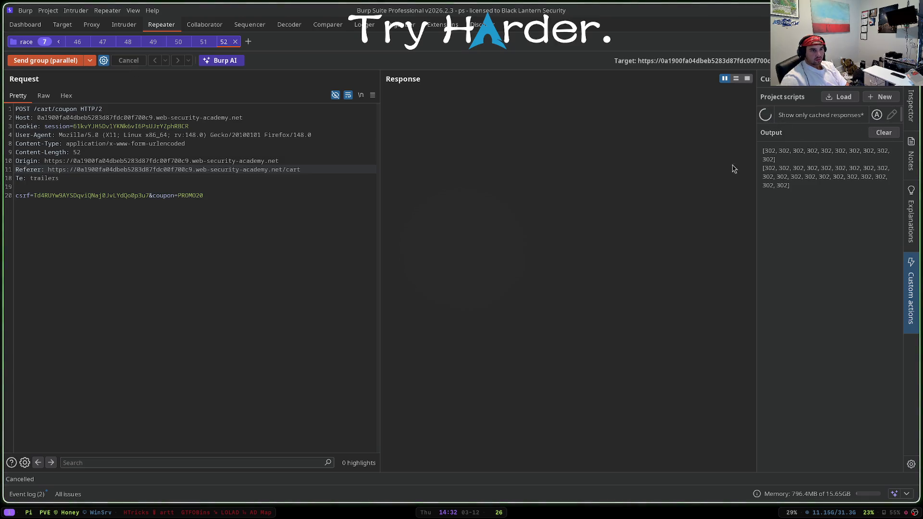
key(super+f)
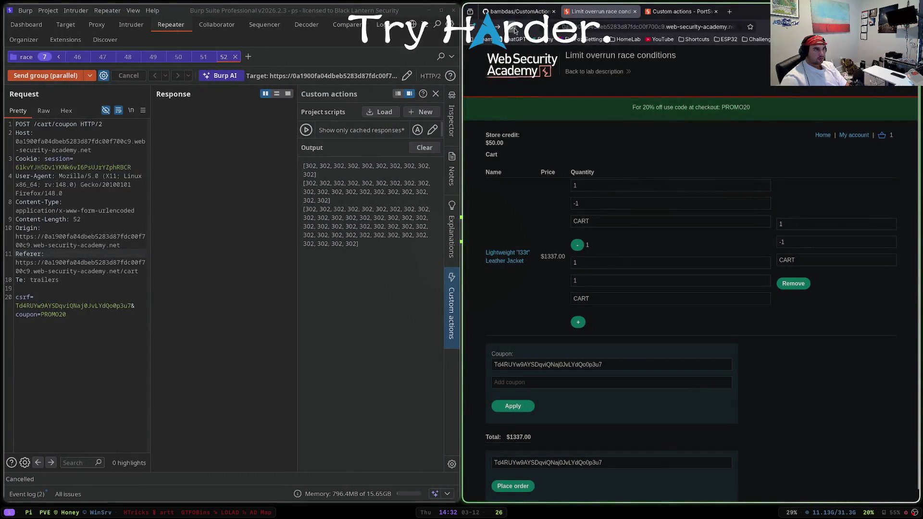
key(F5)
scroll(516, 425, down, 2)
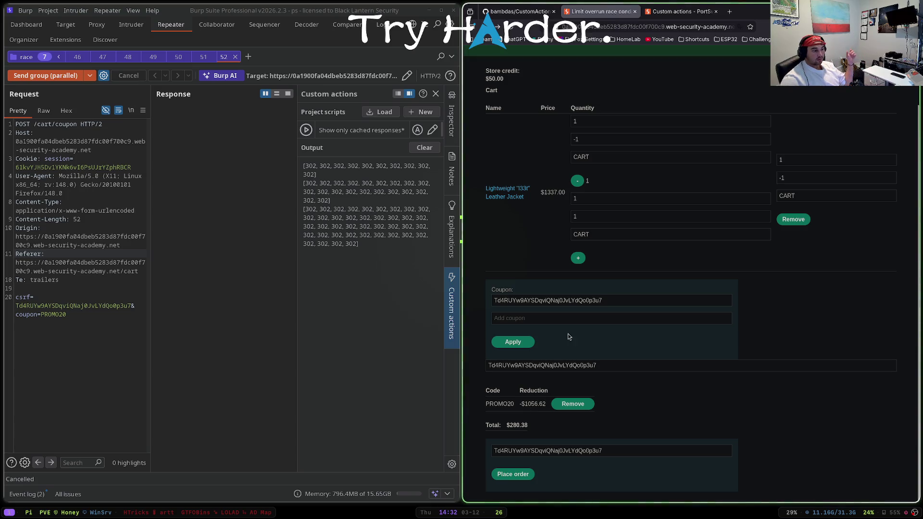
key(F5)
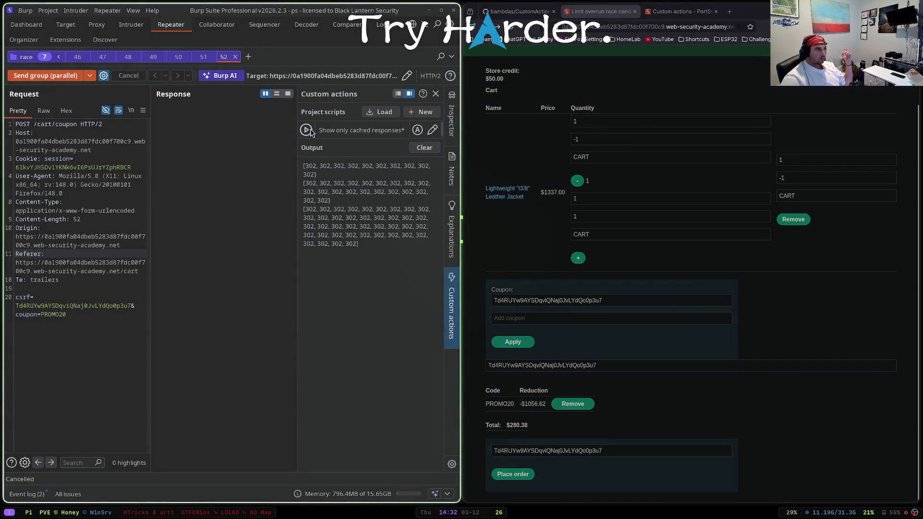
click(531, 219)
key(F5)
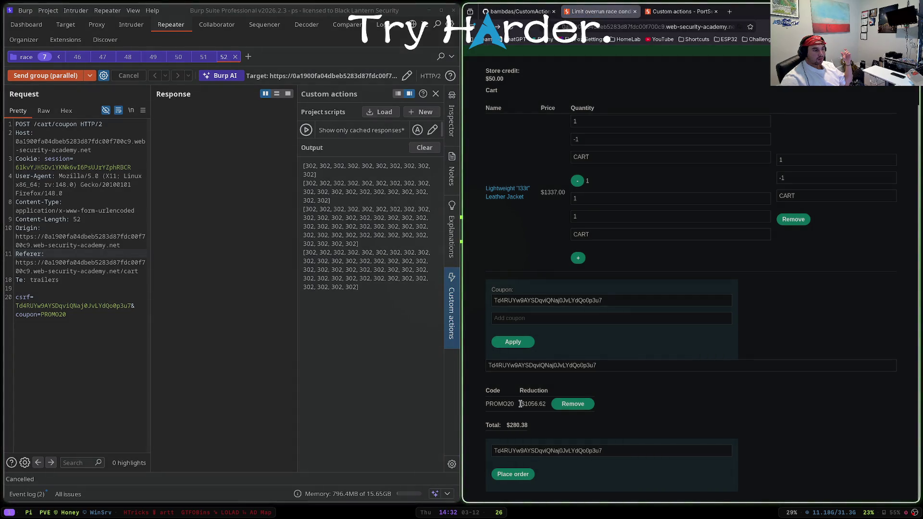
- Remove PROMO20 and run the probe again, cutting the cart total to $224.30
scroll(562, 365, up, 1)
scroll(574, 341, down, 1)
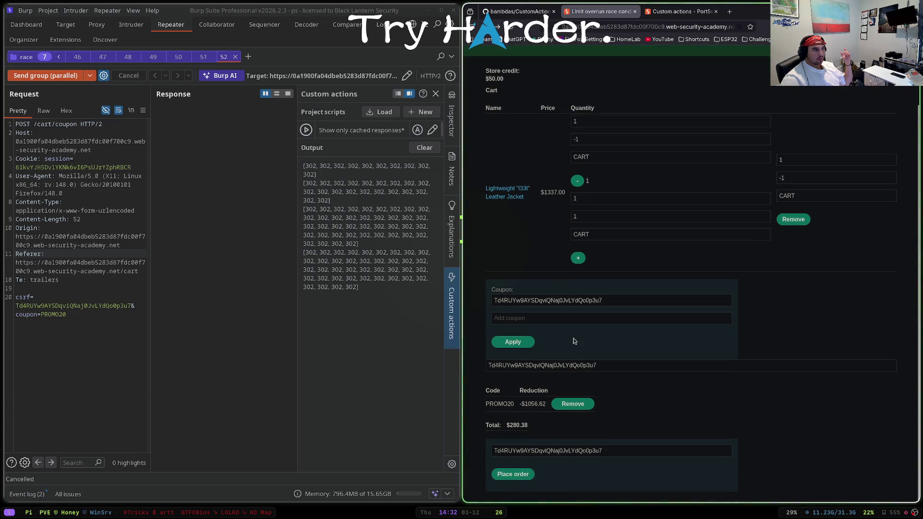
click(589, 403)
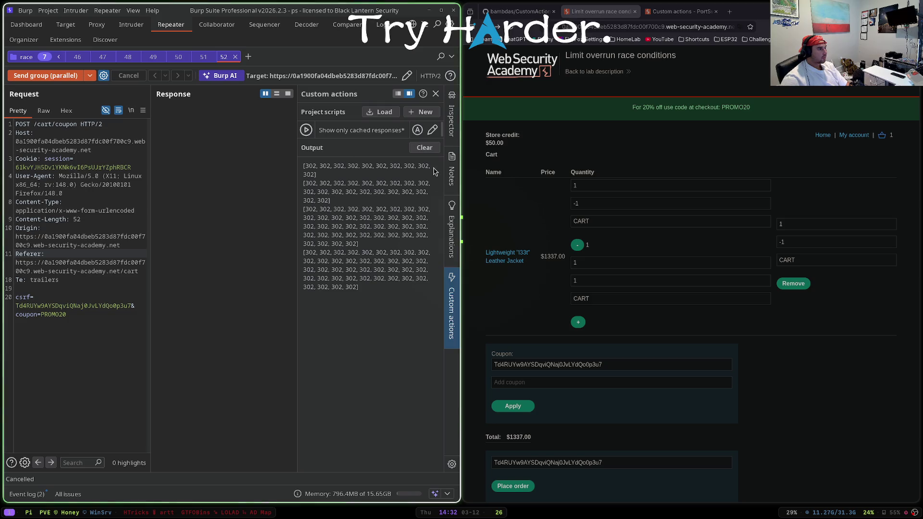
click(510, 30)
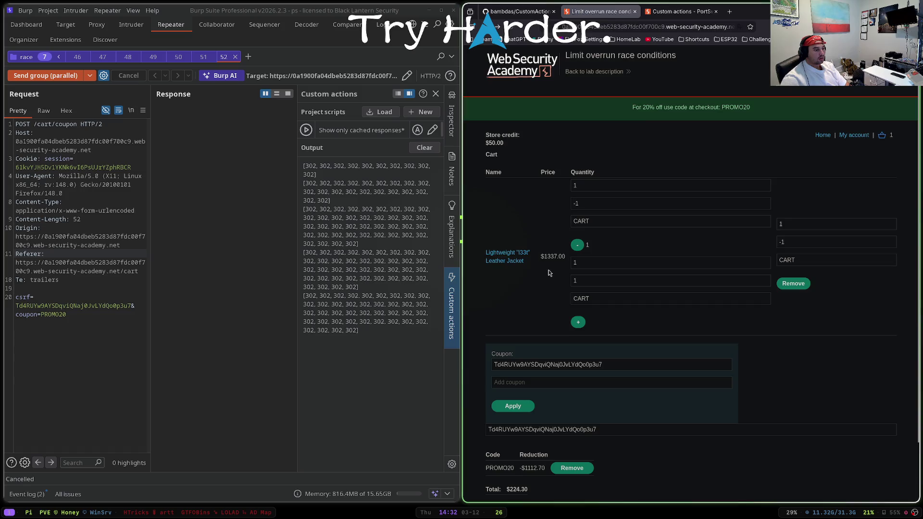
scroll(549, 269, down, 2)
click(511, 30)
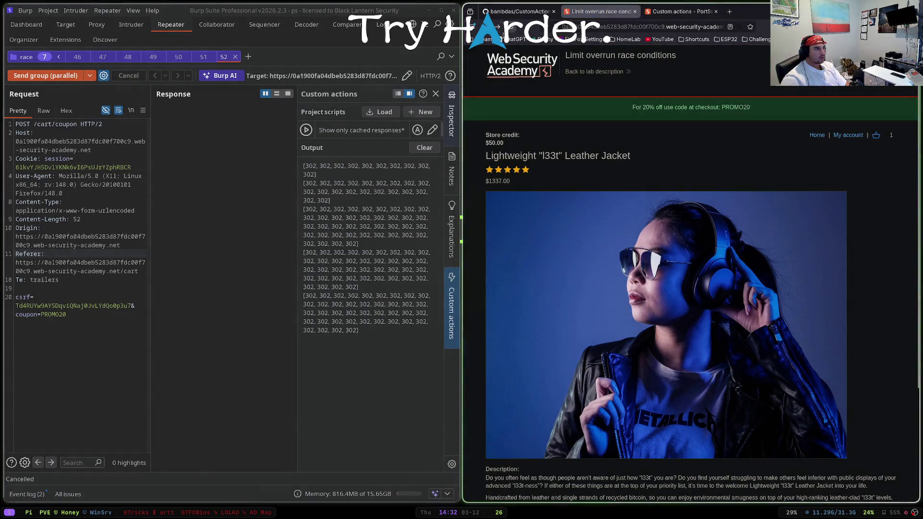
- Remove PROMO20 from the cart again and resend the cart page's form data
click(498, 26)
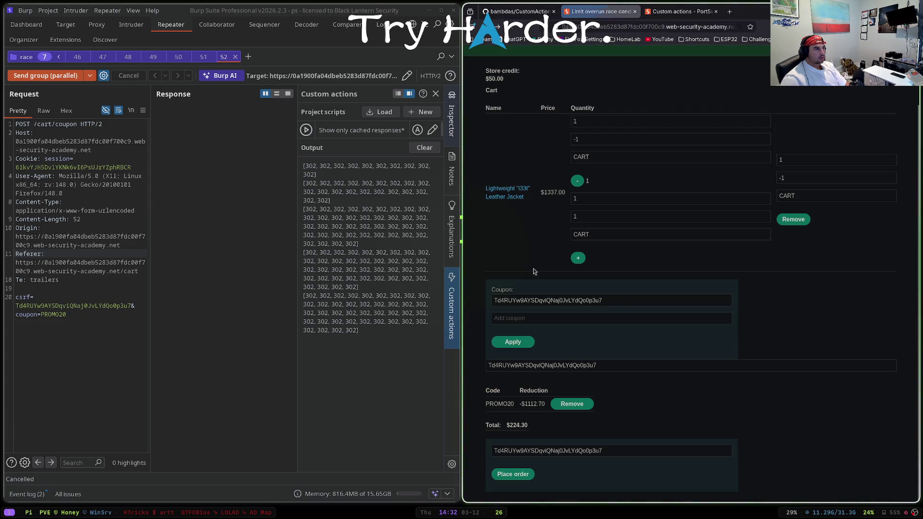
click(579, 405)
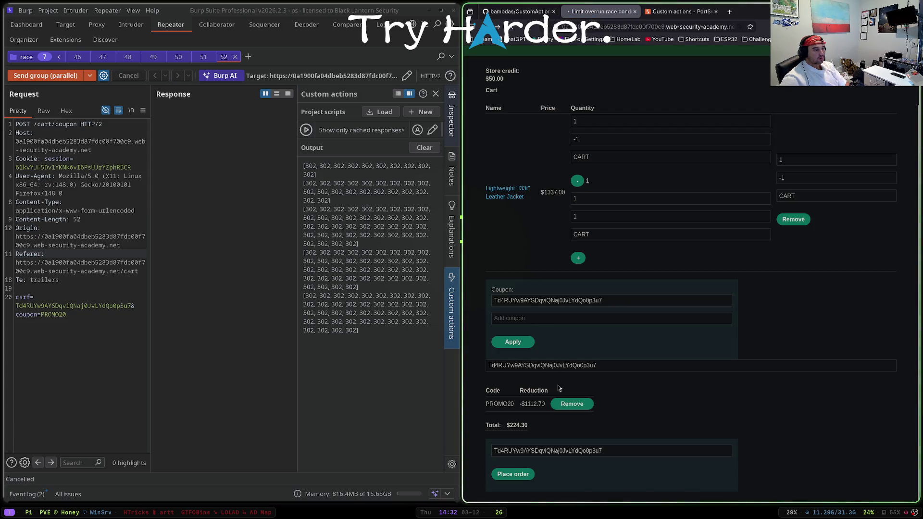
click(529, 16)
key(ctrl+Tab)
click(514, 28)
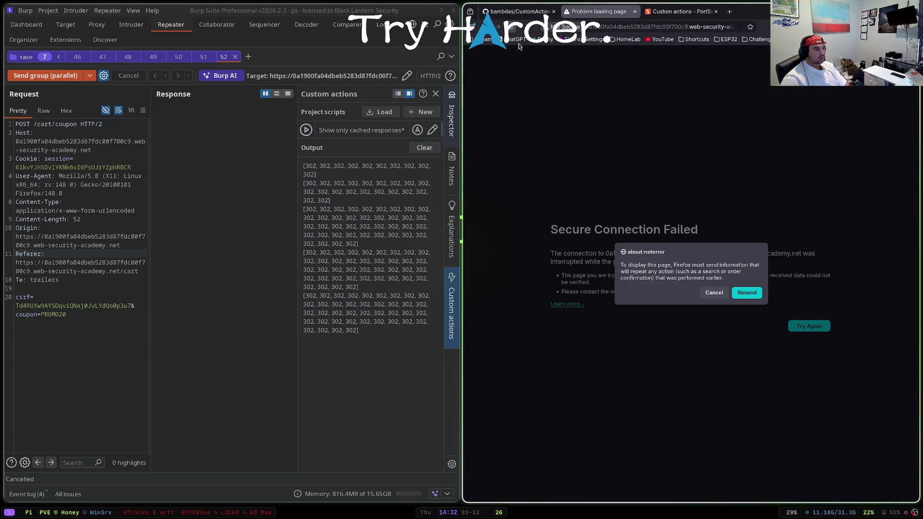
click(744, 293)
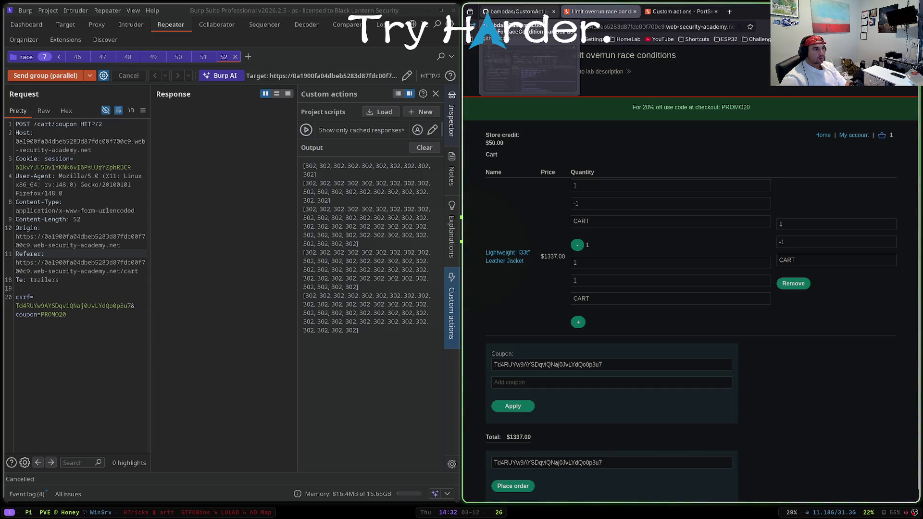
scroll(572, 249, down, 1)
- Run the race probe once more and place the jacket order for $37.62
click(303, 131)
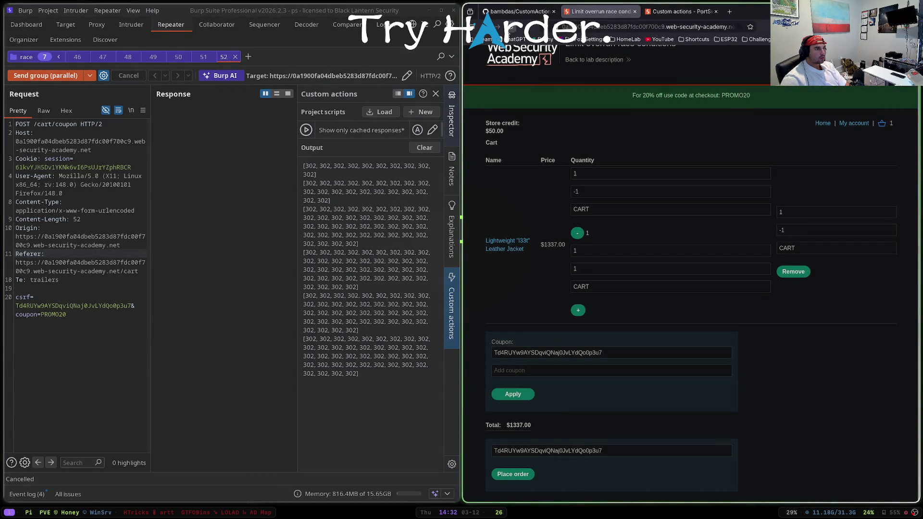
scroll(543, 307, down, 2)
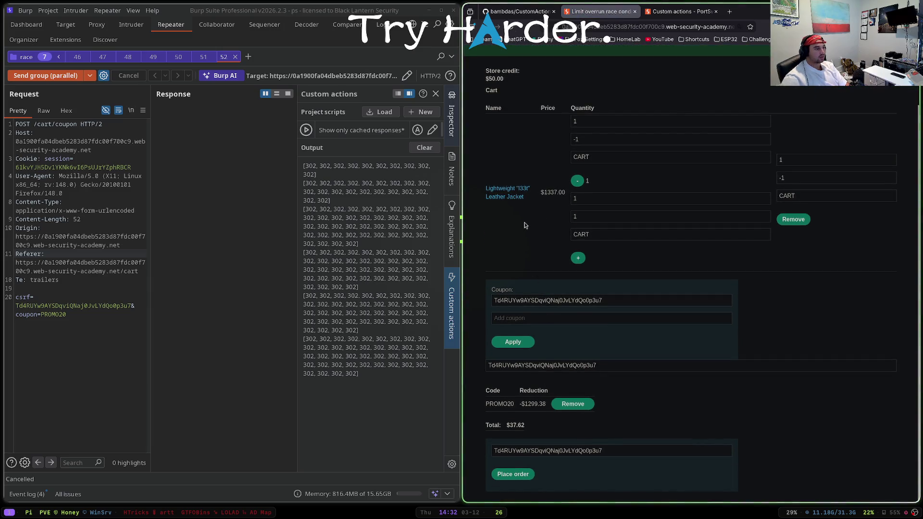
click(522, 473)
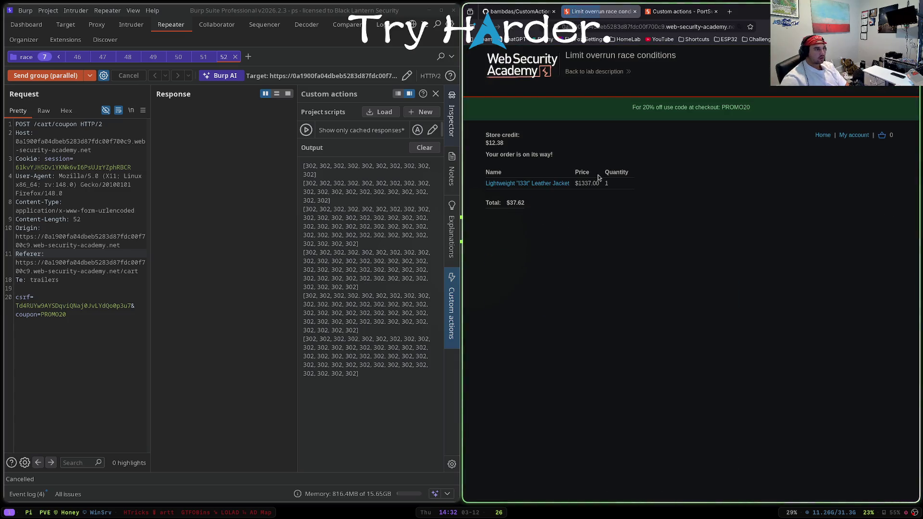
- Check the solved lab page, then go back to the All labs list
click(527, 17)
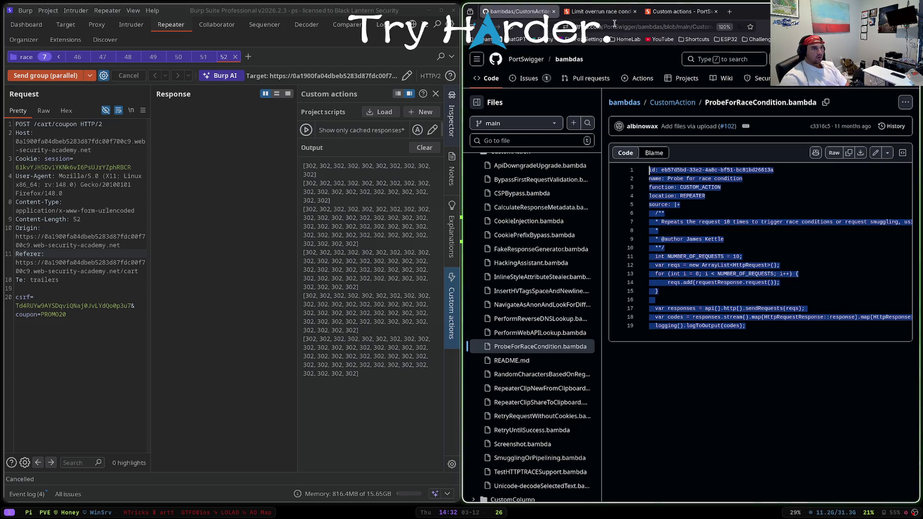
click(598, 11)
click(519, 11)
click(595, 12)
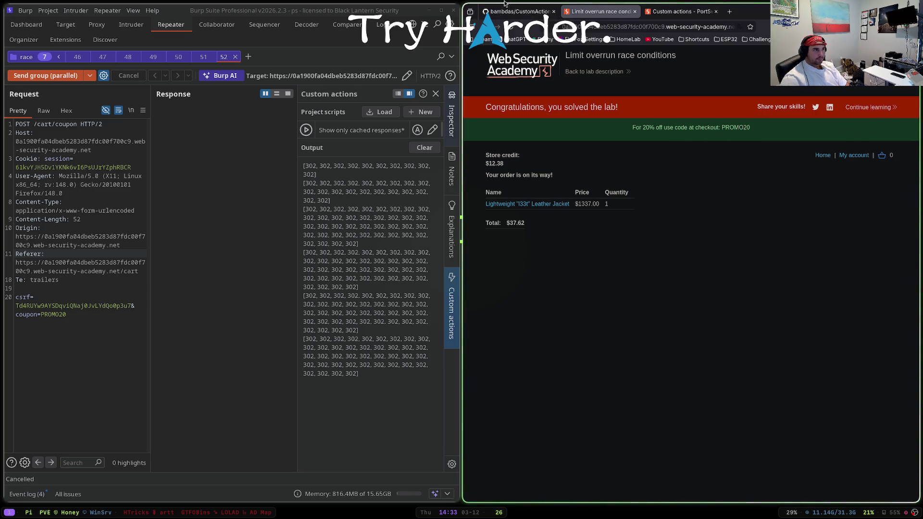
click(504, 5)
key(alt+Left)
key(alt+Left)
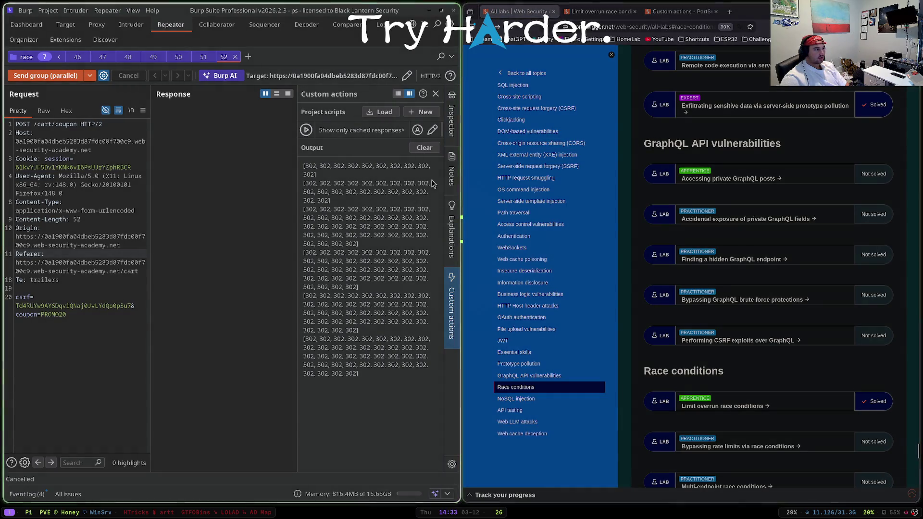
- Close all the race request tabs in the Repeater tab group
click(120, 158)
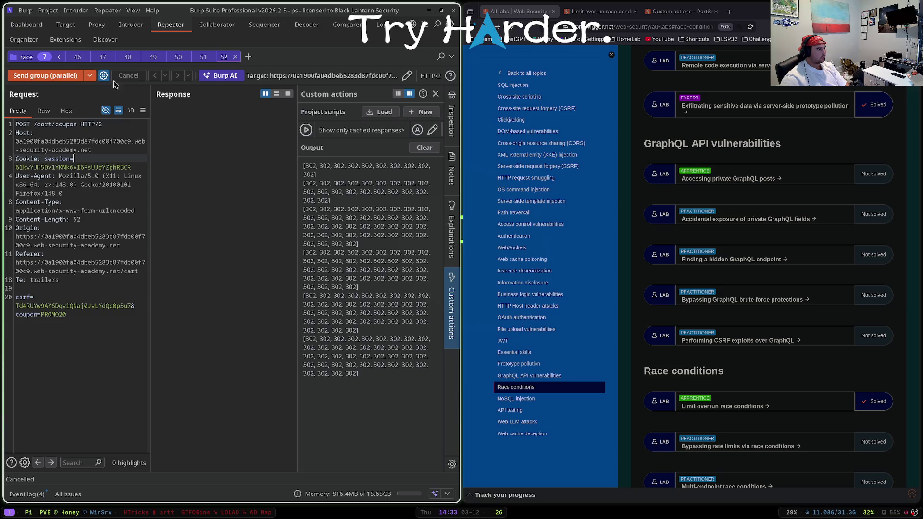
right_click(58, 58)
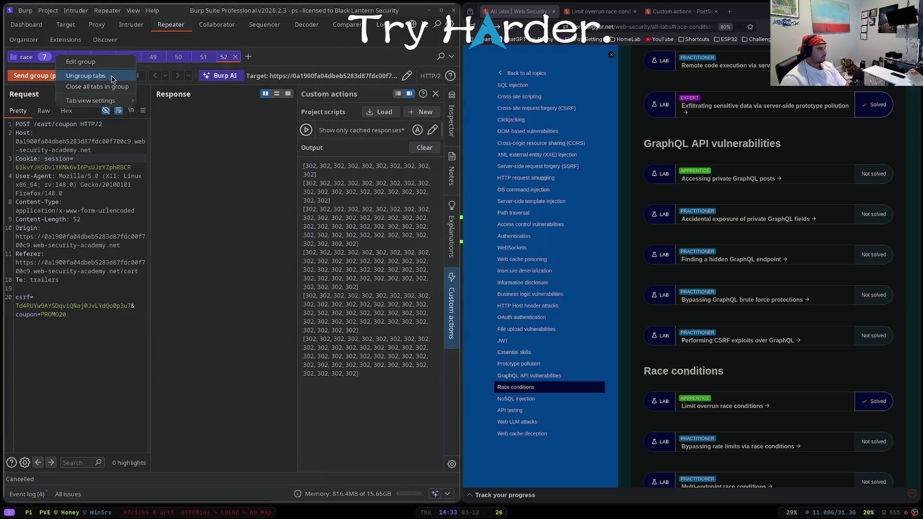
click(52, 185)
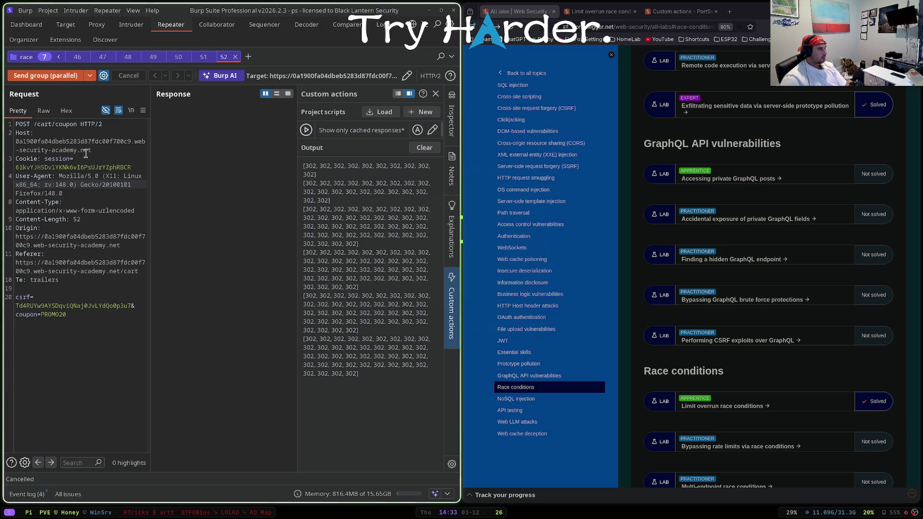
click(236, 57)
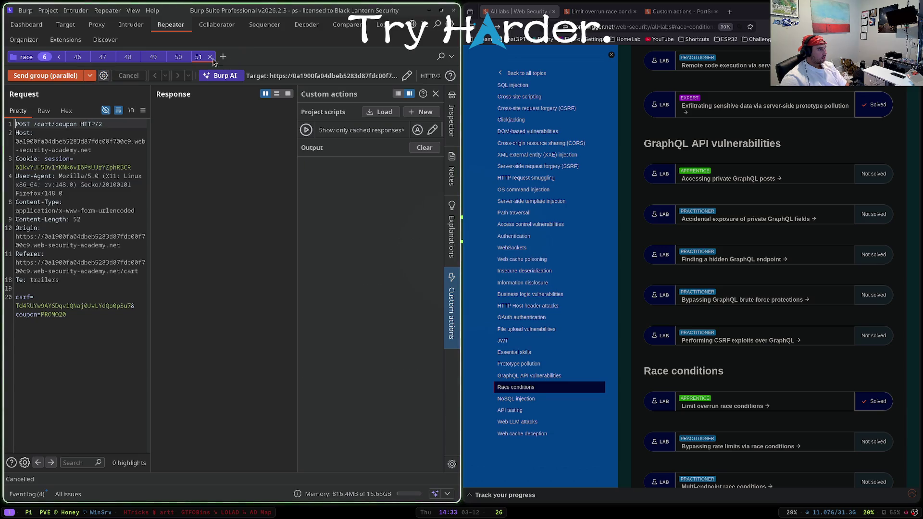
click(75, 57)
click(84, 57)
click(83, 57)
click(83, 57)
click(84, 57)
click(83, 57)
click(84, 56)
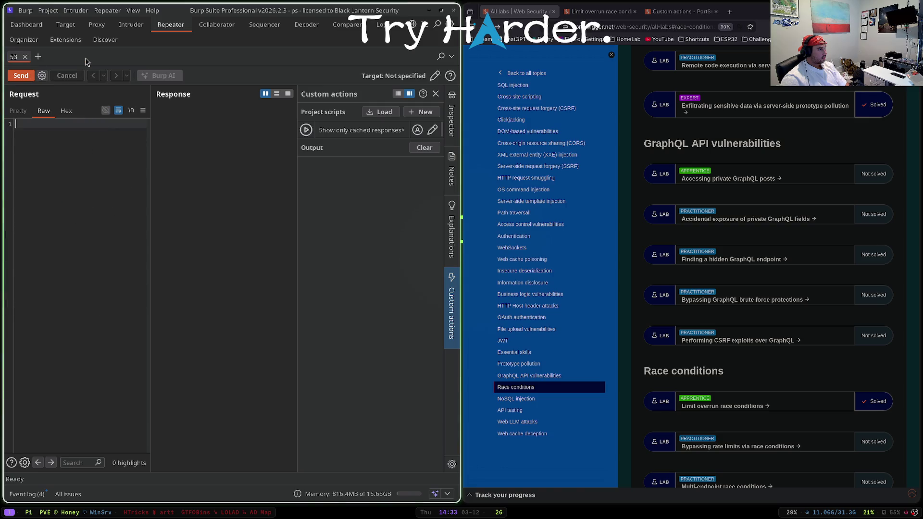
- Switch Burp to Proxy, close the Custom actions docs and lab tabs, and maximise the browser
click(96, 24)
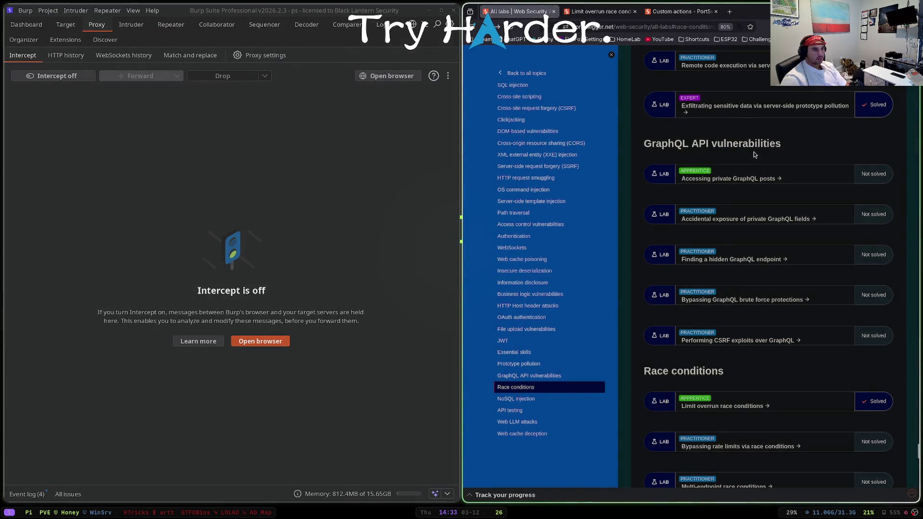
scroll(748, 149, up, 2)
click(680, 11)
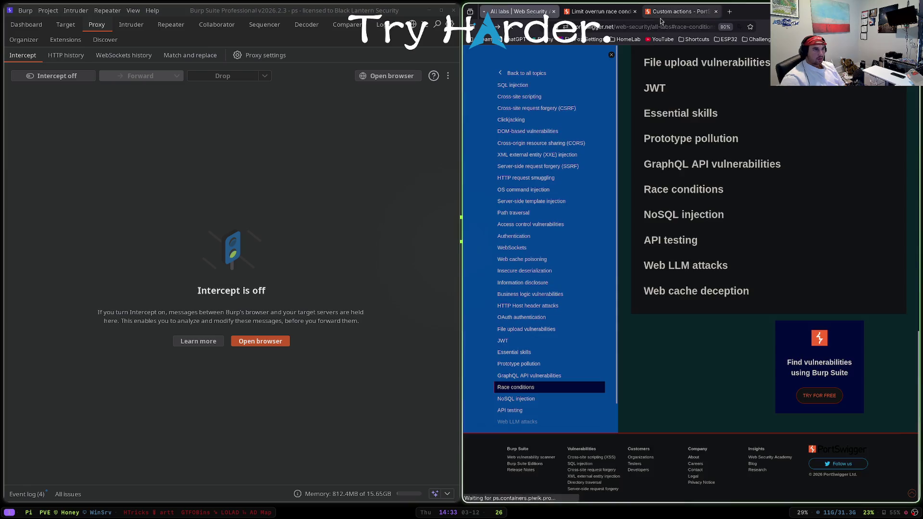
click(717, 11)
click(634, 11)
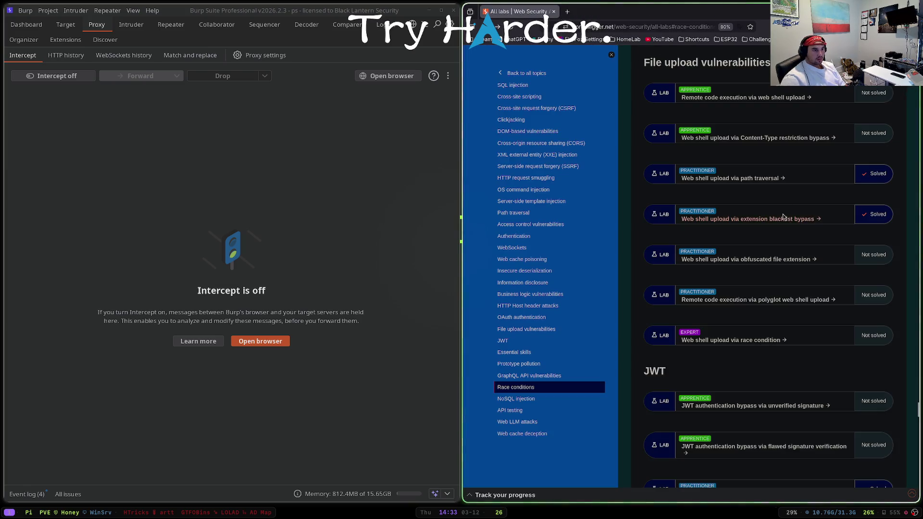
key(super+f)
click(226, 387)
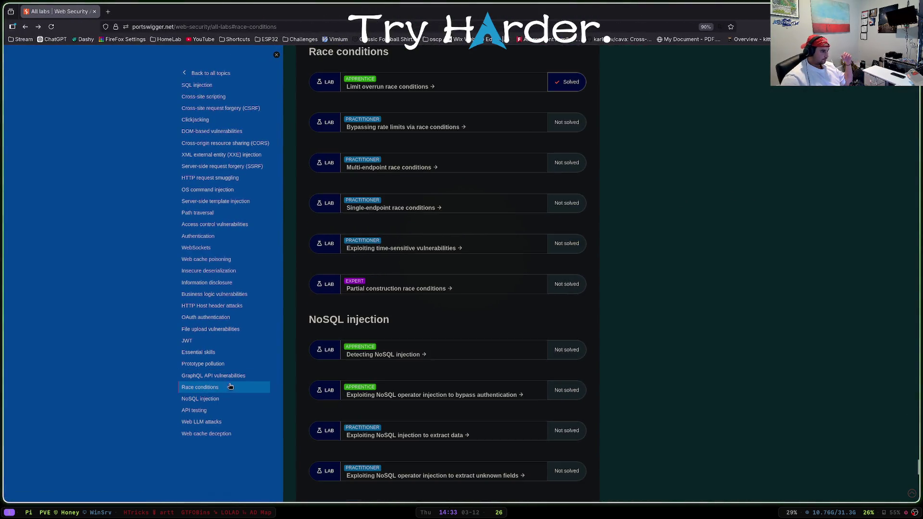